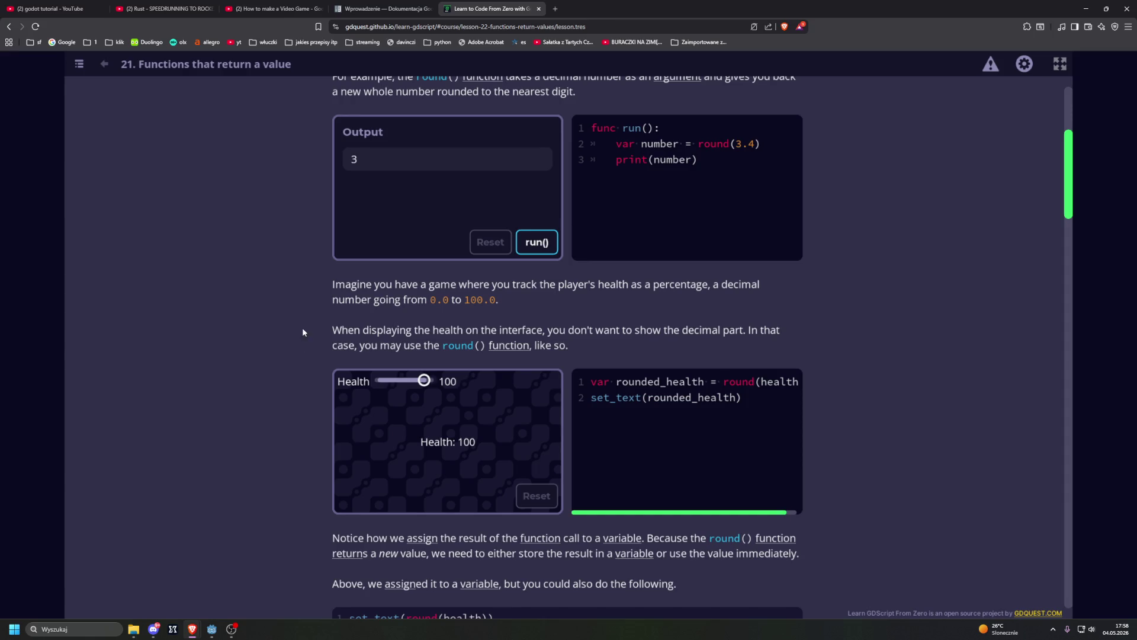
Drag the round() demo's Health slider from 100 down to 0 so it shows Health: 0.
{"action": "scroll", "coordinate": [300, 314], "scroll_direction": "down", "scroll_amount": 1}
{"action": "left_click", "coordinate": [231, 629]}
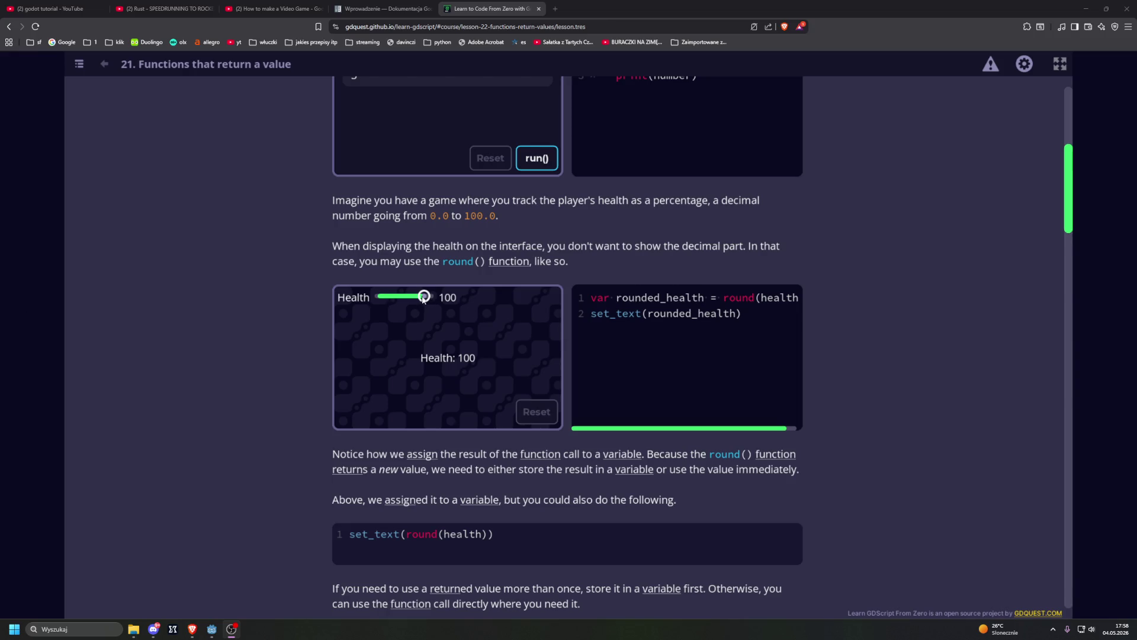
{"action": "mouse_move", "coordinate": [413, 305]}
{"action": "left_mouse_down"}
{"action": "mouse_move", "coordinate": [395, 302]}
{"action": "mouse_move", "coordinate": [423, 302]}
{"action": "mouse_move", "coordinate": [341, 303]}
{"action": "left_mouse_up"}
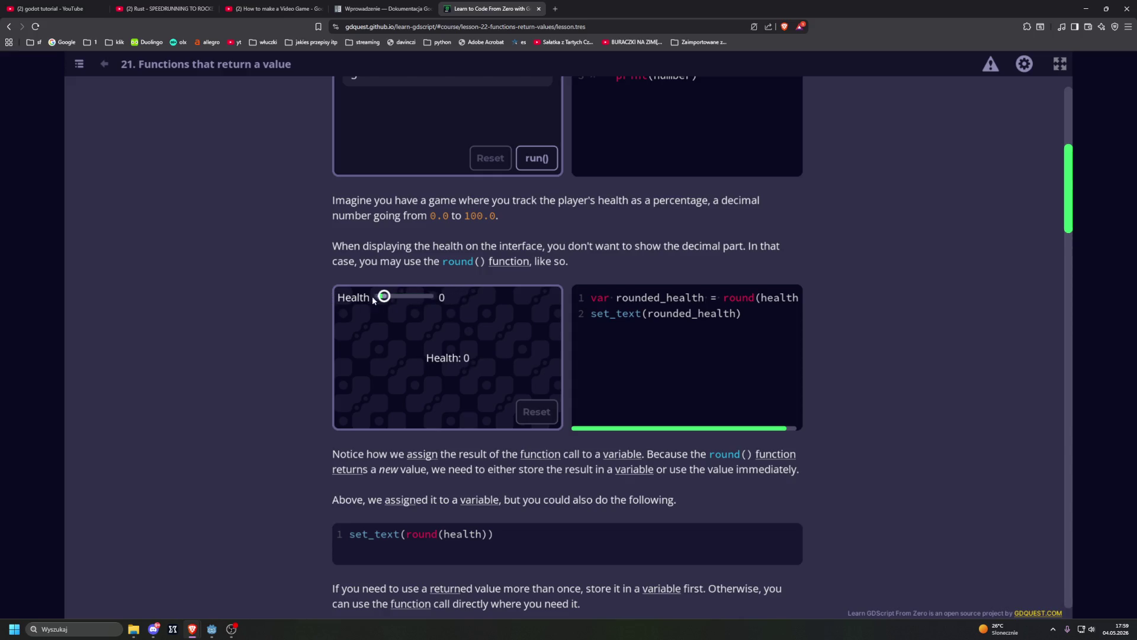
{"action": "scroll", "coordinate": [257, 287], "scroll_direction": "down", "scroll_amount": 1}
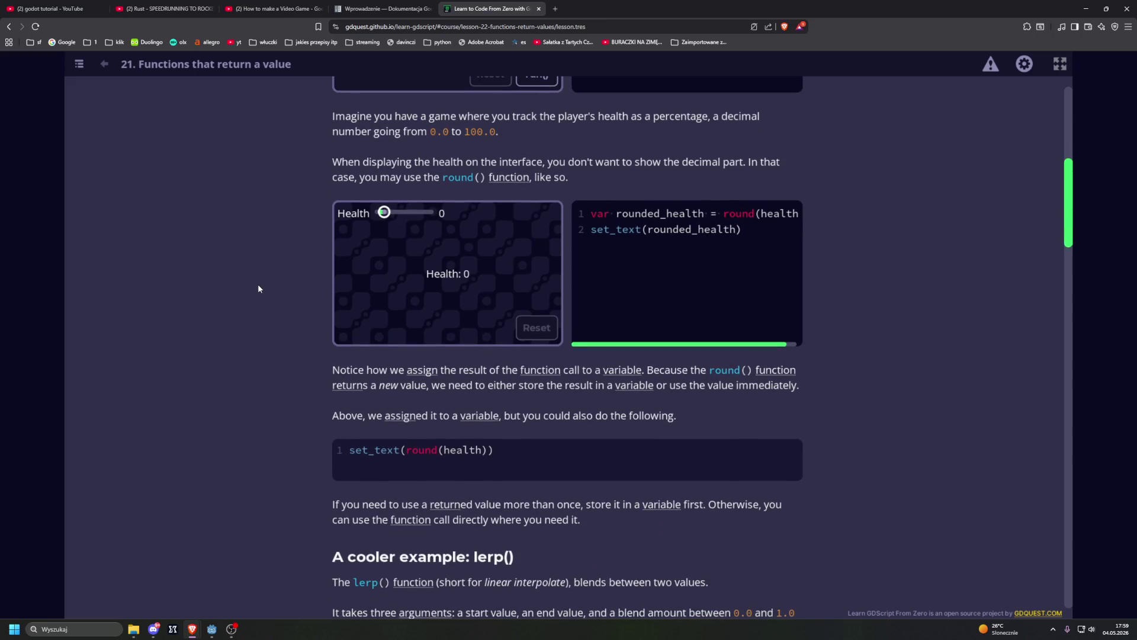
Scroll past the 'A cooler example: lerp()' heading to the code and its animated turtle demo.
{"action": "scroll", "coordinate": [258, 289], "scroll_direction": "down", "scroll_amount": 1}
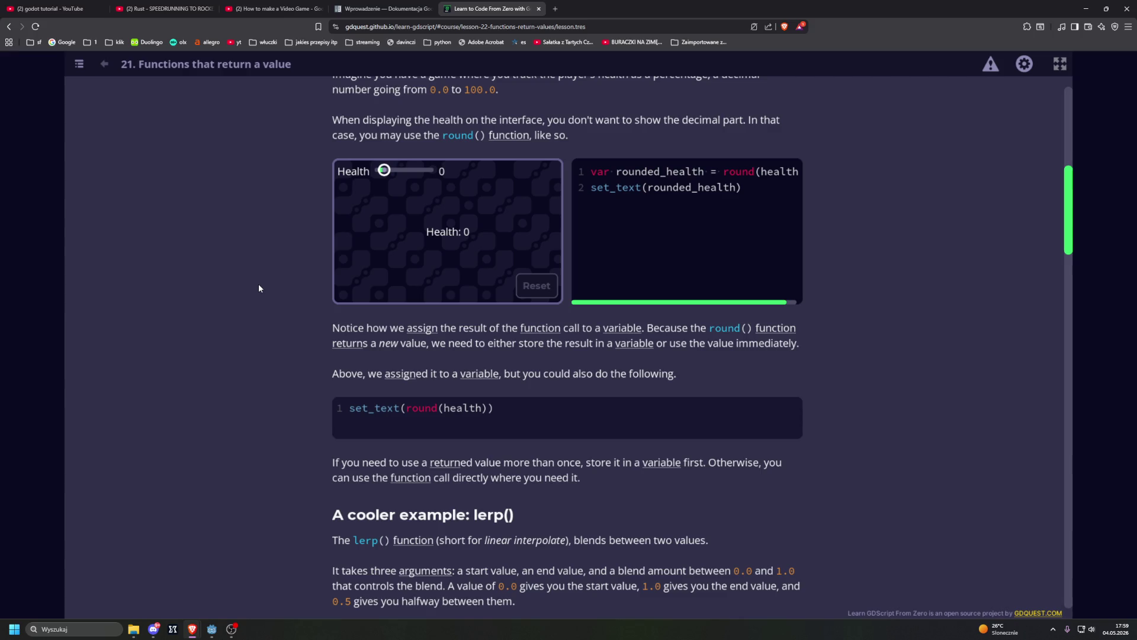
{"action": "scroll", "coordinate": [286, 317], "scroll_direction": "down", "scroll_amount": 1}
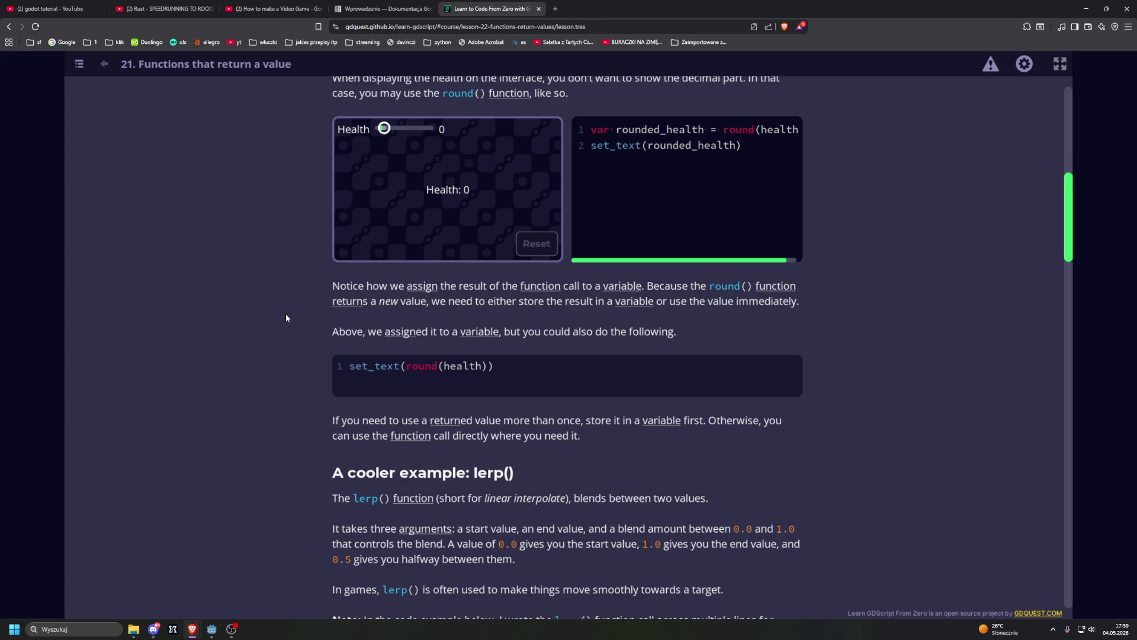
{"action": "scroll", "coordinate": [286, 318], "scroll_direction": "down", "scroll_amount": 3}
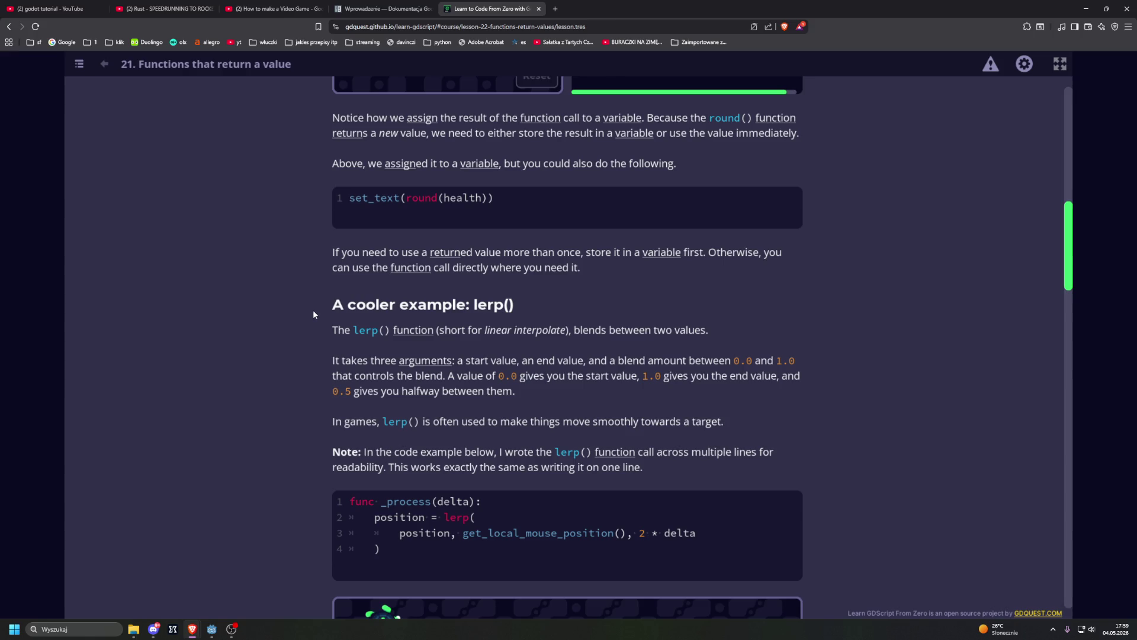
{"action": "scroll", "coordinate": [313, 314], "scroll_direction": "down", "scroll_amount": 2}
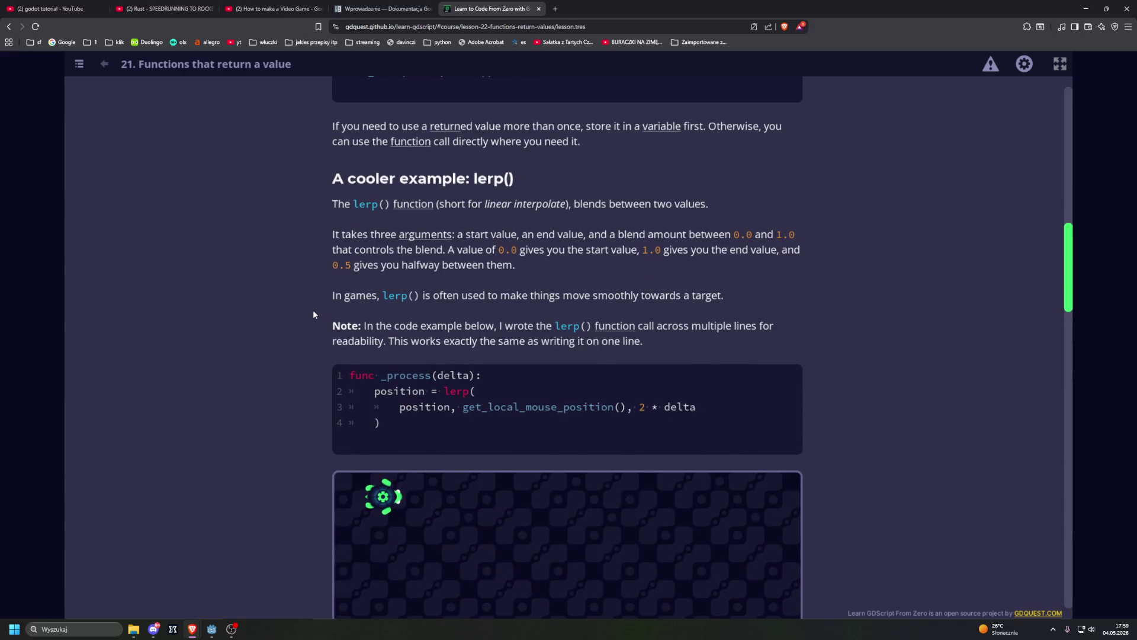
{"action": "scroll", "coordinate": [314, 314], "scroll_direction": "down", "scroll_amount": 3}
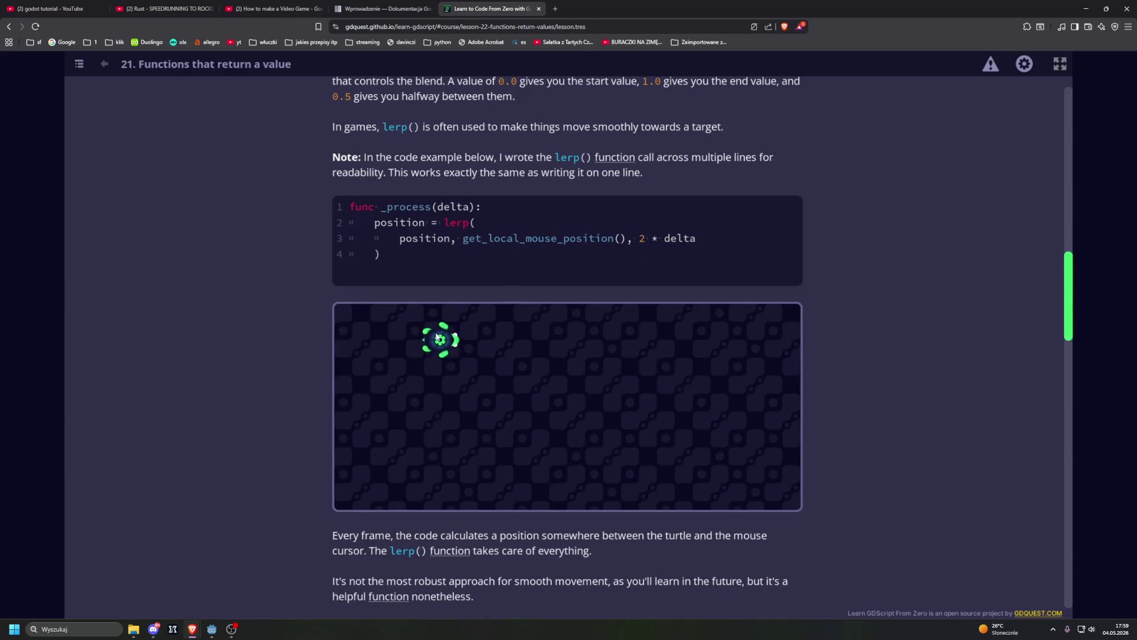
{"action": "scroll", "coordinate": [292, 317], "scroll_direction": "up", "scroll_amount": 1}
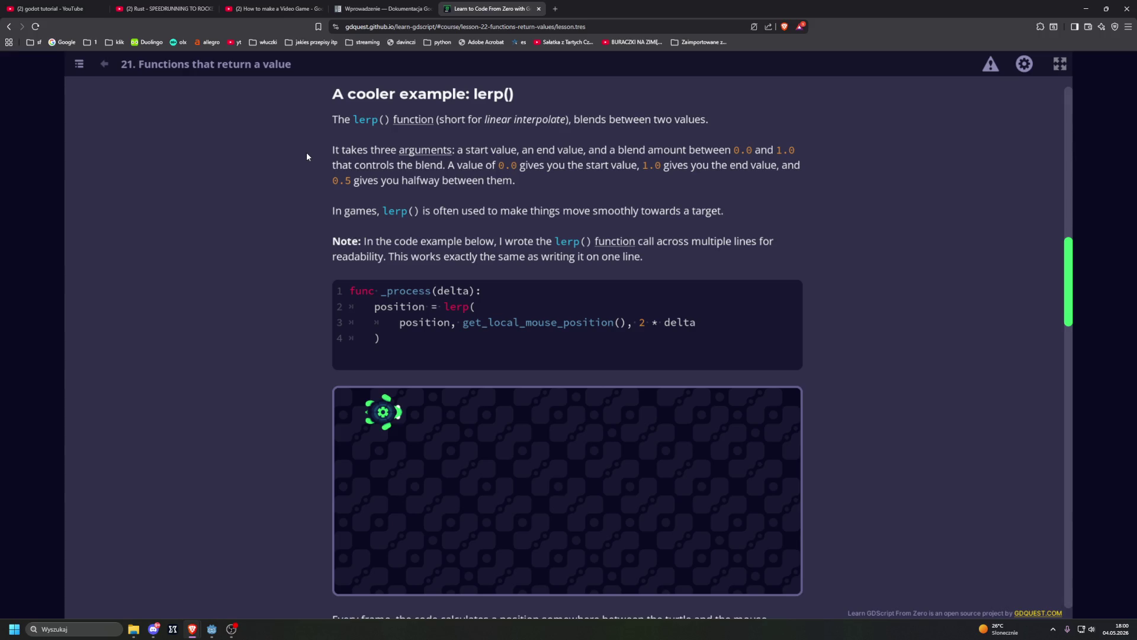
{"action": "scroll", "coordinate": [308, 156], "scroll_direction": "down", "scroll_amount": 1}
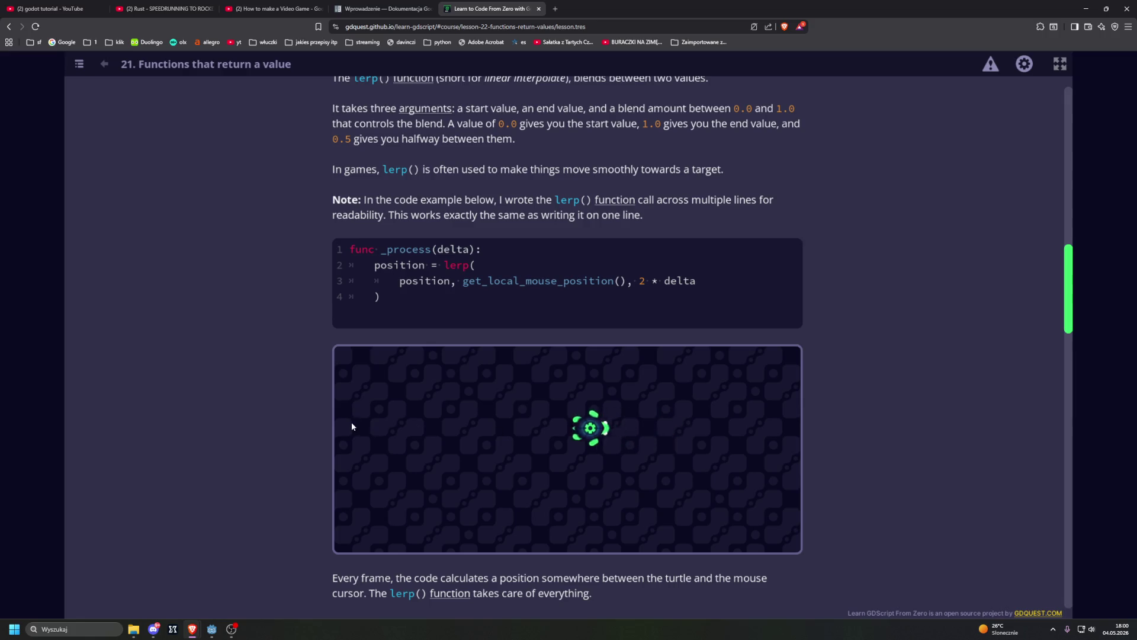
{"action": "scroll", "coordinate": [593, 420], "scroll_direction": "down", "scroll_amount": 1}
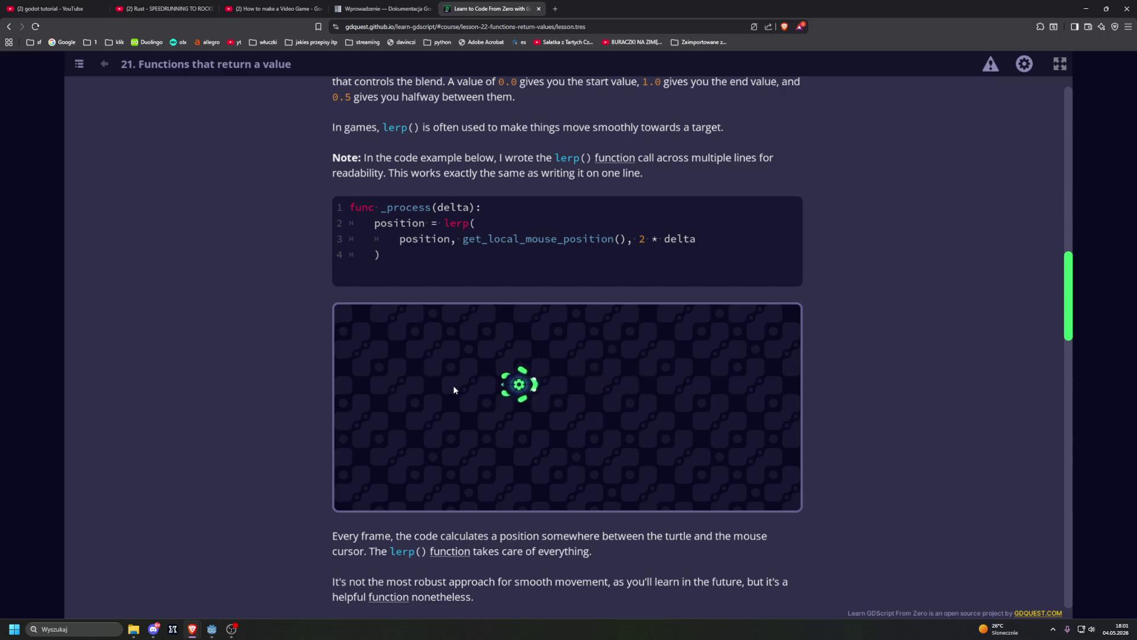
{"action": "scroll", "coordinate": [455, 384], "scroll_direction": "down", "scroll_amount": 1}
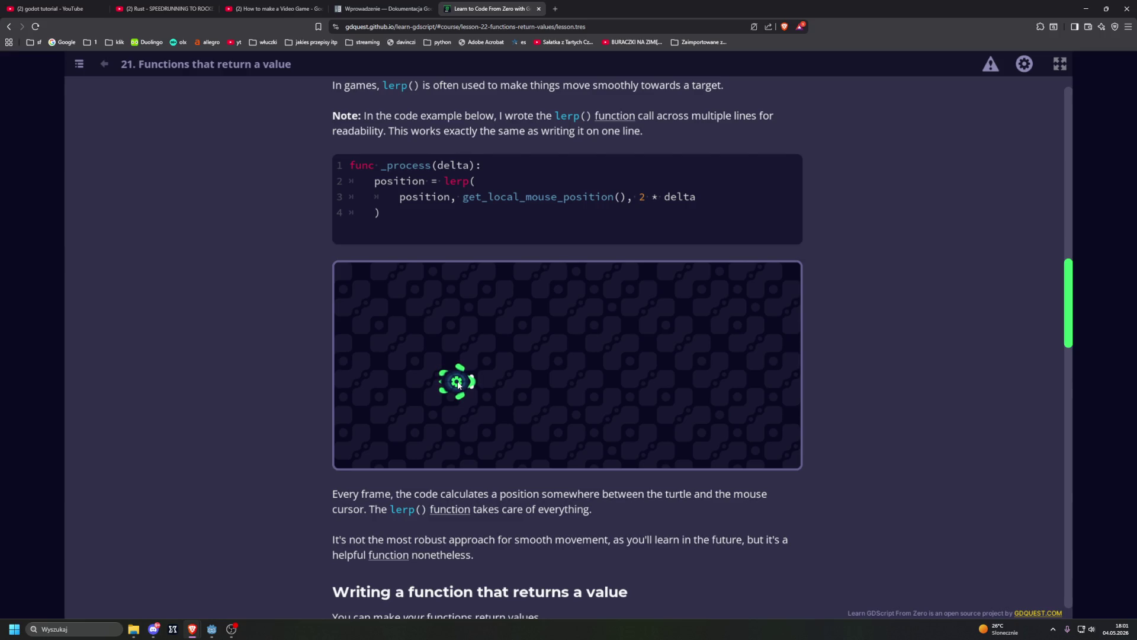
{"action": "scroll", "coordinate": [261, 380], "scroll_direction": "down", "scroll_amount": 1}
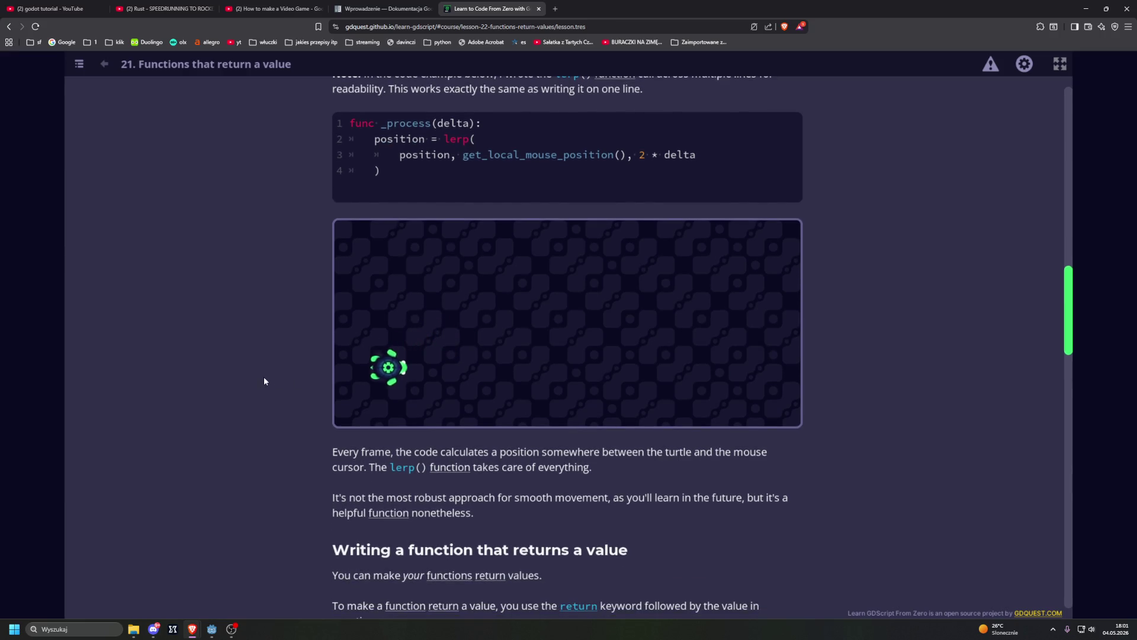
Scroll to 'Writing a function that returns a value' and its hoverable cell-coordinate grid.
{"action": "scroll", "coordinate": [290, 379], "scroll_direction": "down", "scroll_amount": 1}
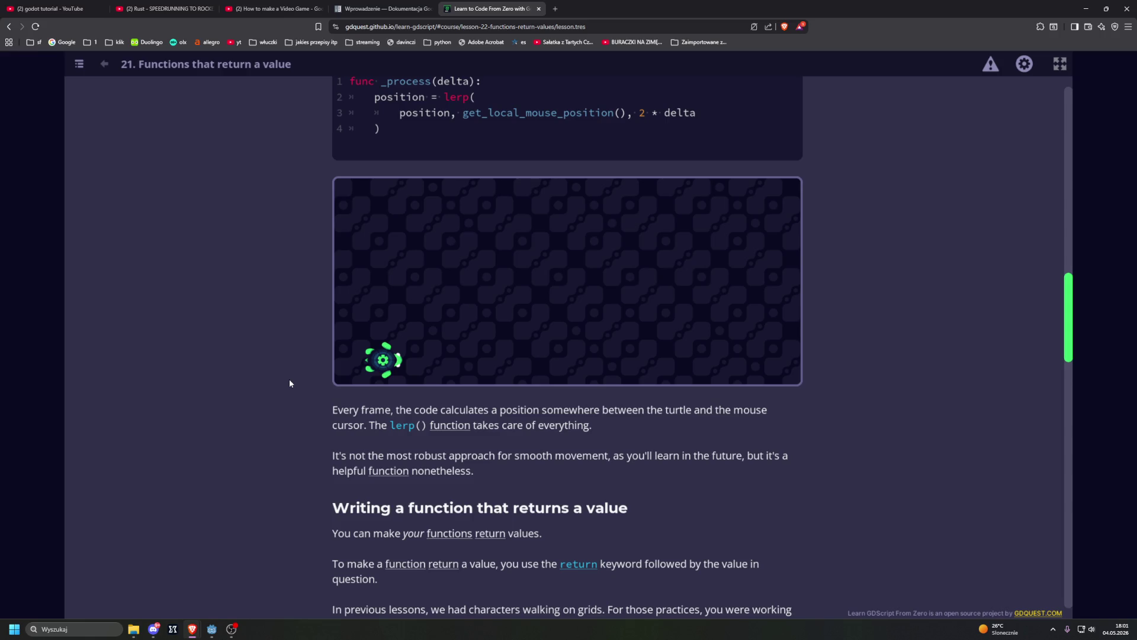
{"action": "scroll", "coordinate": [289, 379], "scroll_direction": "down", "scroll_amount": 7}
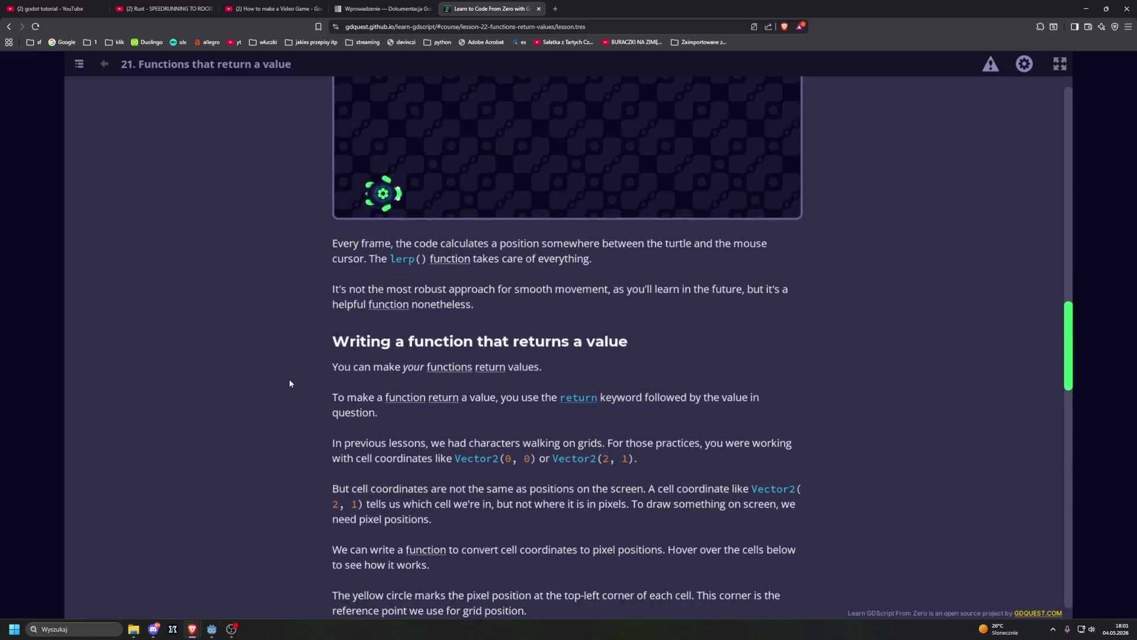
{"action": "scroll", "coordinate": [289, 383], "scroll_direction": "down", "scroll_amount": 2}
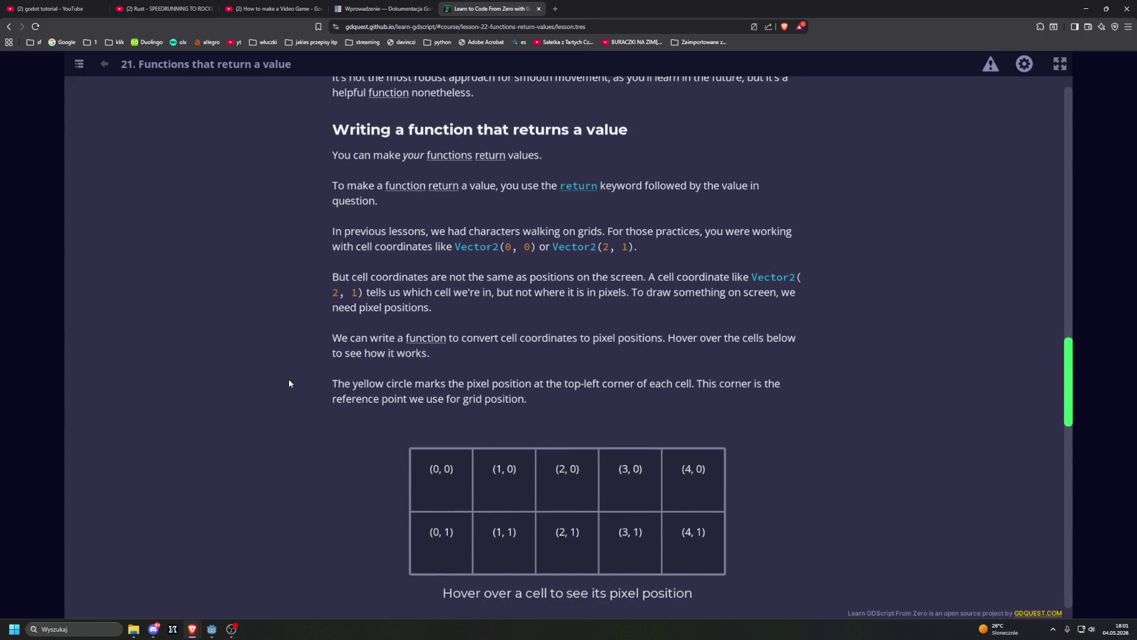
{"action": "mouse_move", "coordinate": [502, 477]}
{"action": "scroll", "coordinate": [279, 286], "scroll_direction": "down", "scroll_amount": 3}
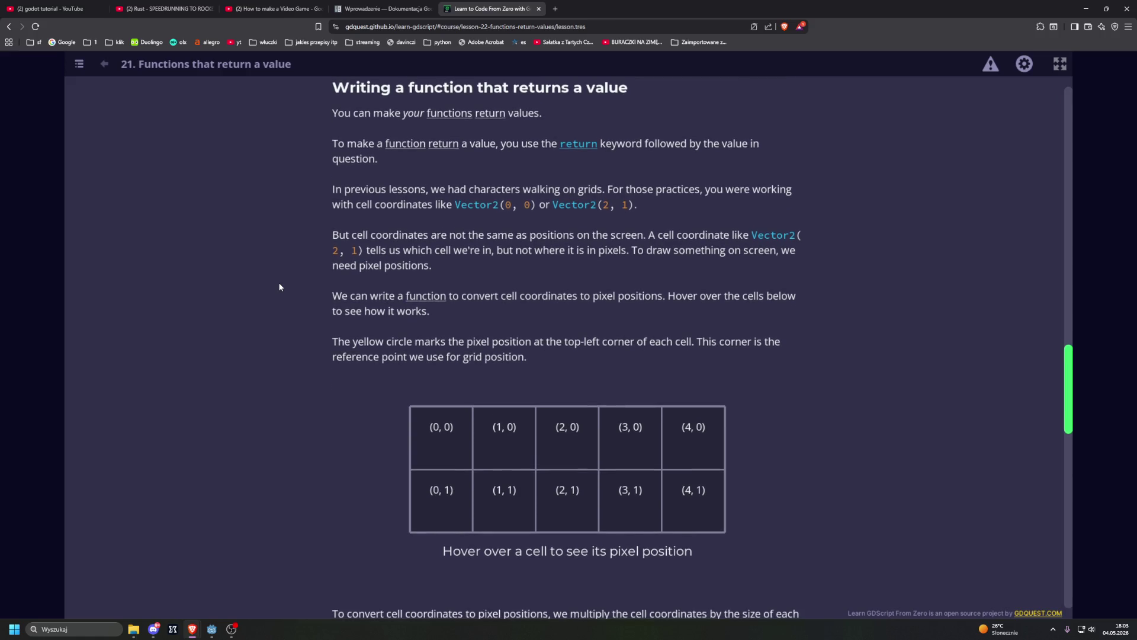
Scroll to the convert_to_world_coordinates() world_position example with its Output panel and run() button.
{"action": "mouse_move", "coordinate": [433, 346]}
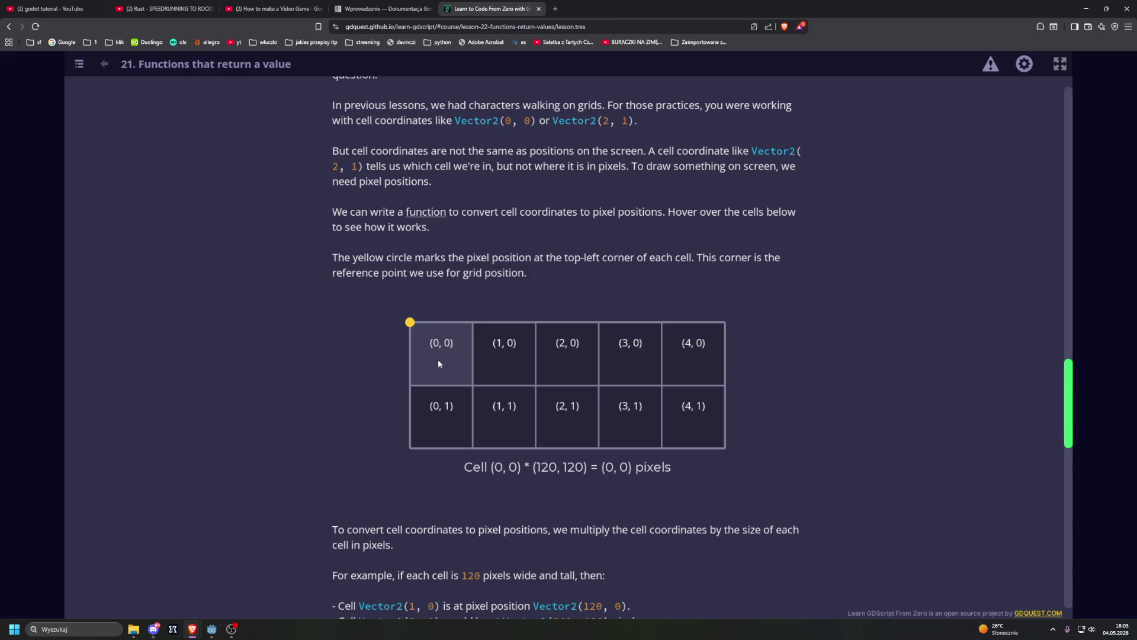
{"action": "scroll", "coordinate": [264, 363], "scroll_direction": "down", "scroll_amount": 2}
{"action": "scroll", "coordinate": [265, 362], "scroll_direction": "down", "scroll_amount": 5}
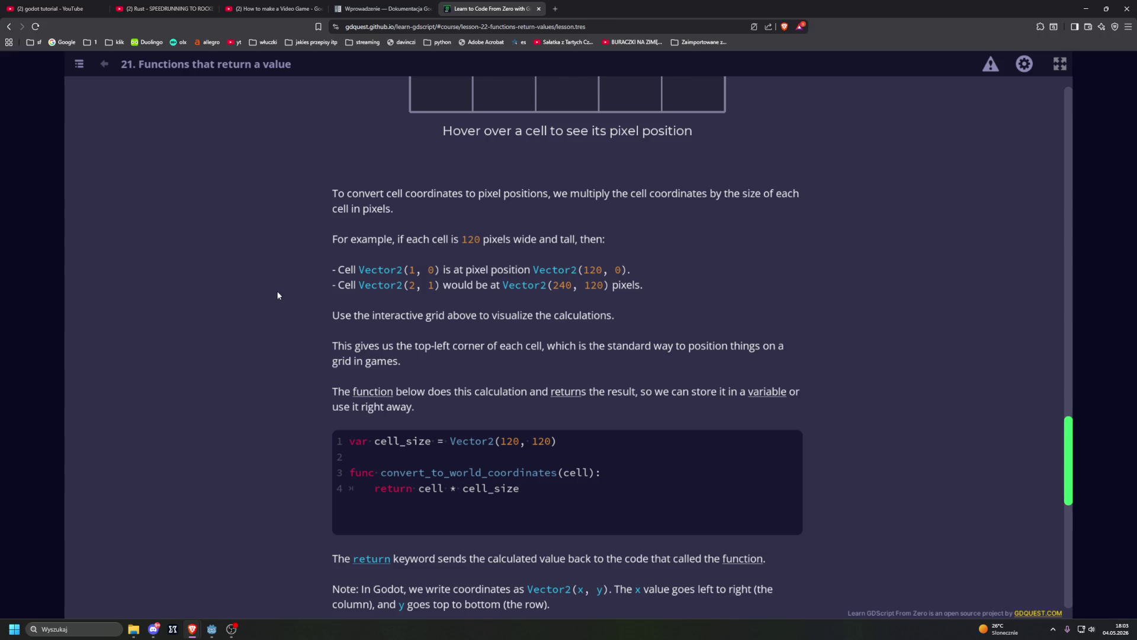
{"action": "scroll", "coordinate": [316, 294], "scroll_direction": "down", "scroll_amount": 1}
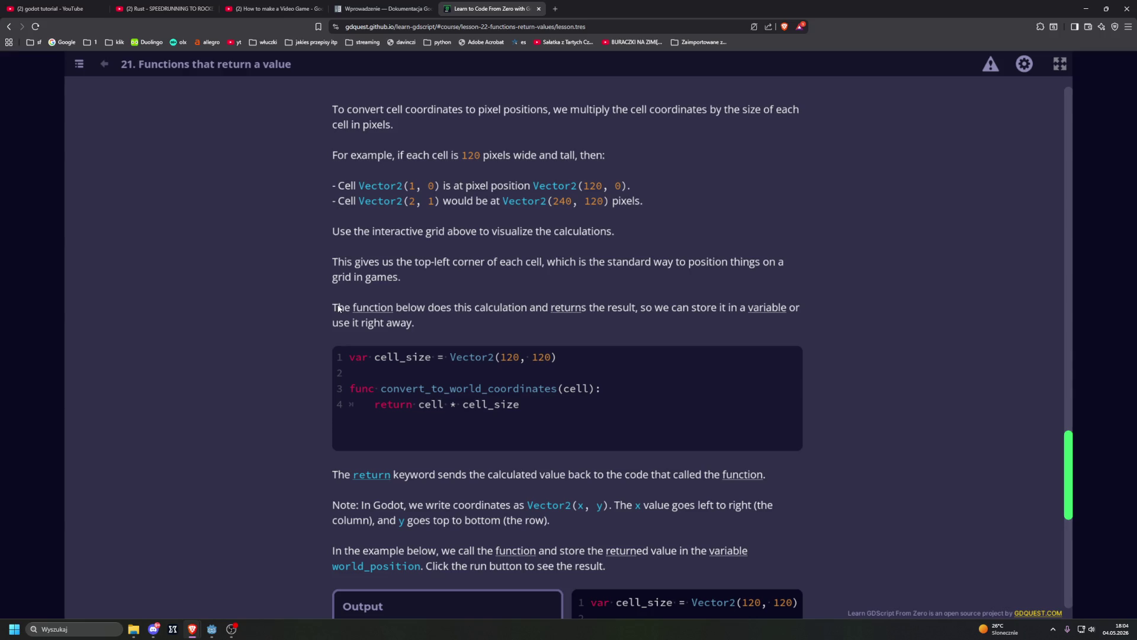
{"action": "scroll", "coordinate": [220, 342], "scroll_direction": "down", "scroll_amount": 1}
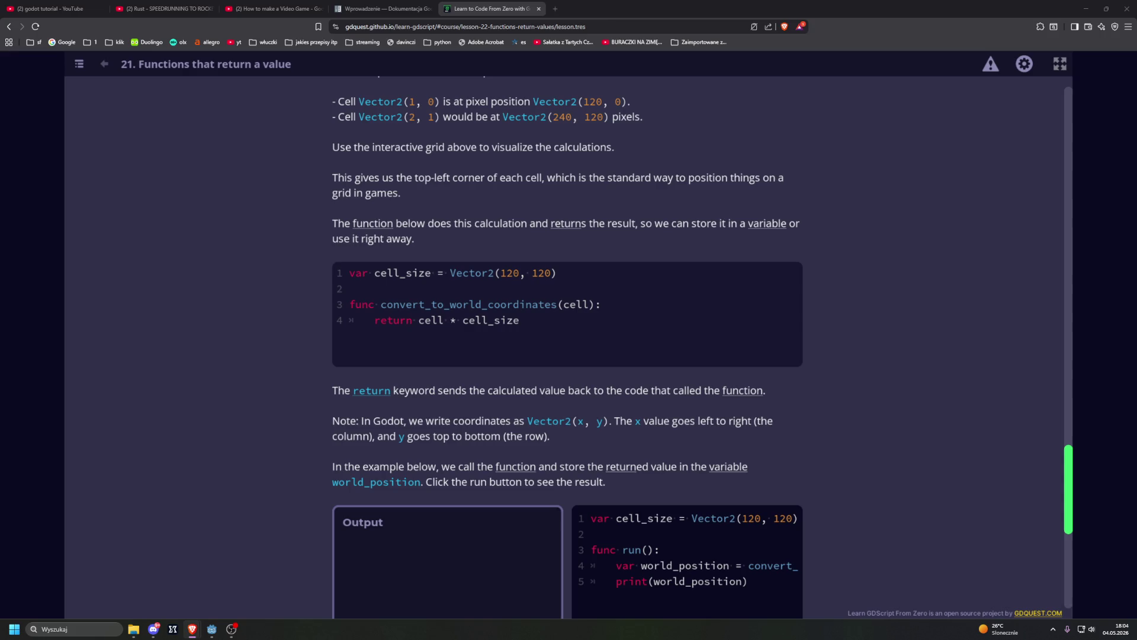
{"action": "scroll", "coordinate": [218, 232], "scroll_direction": "down", "scroll_amount": 4}
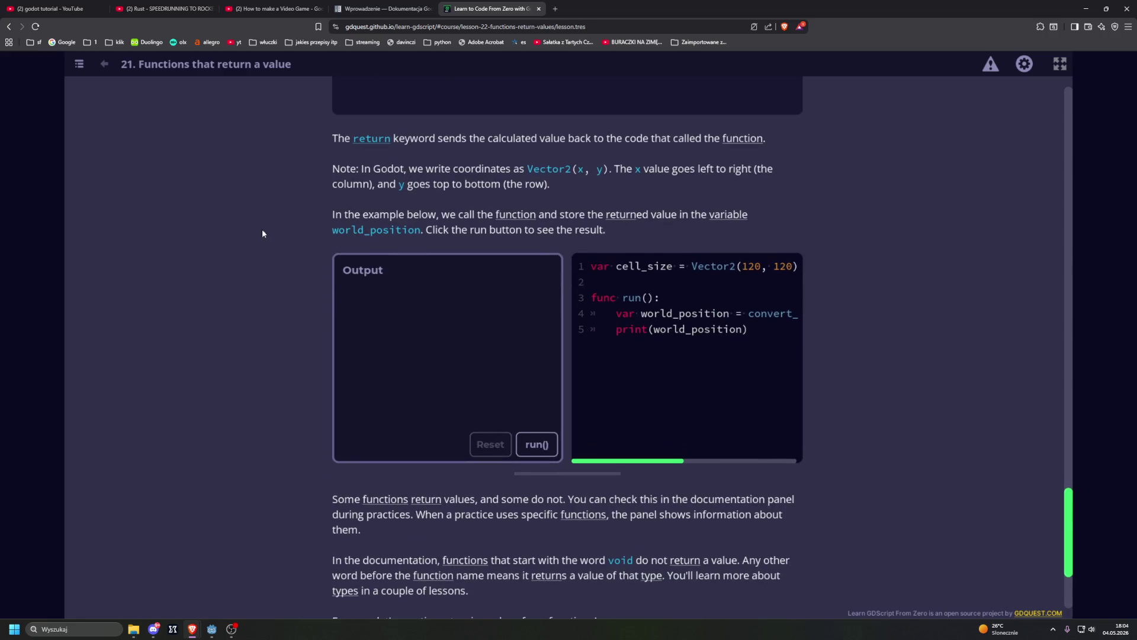
Run the world_position example to print Vector2(120, 120), then open the grid-to-screen coordinates practice.
{"action": "left_click", "coordinate": [536, 444]}
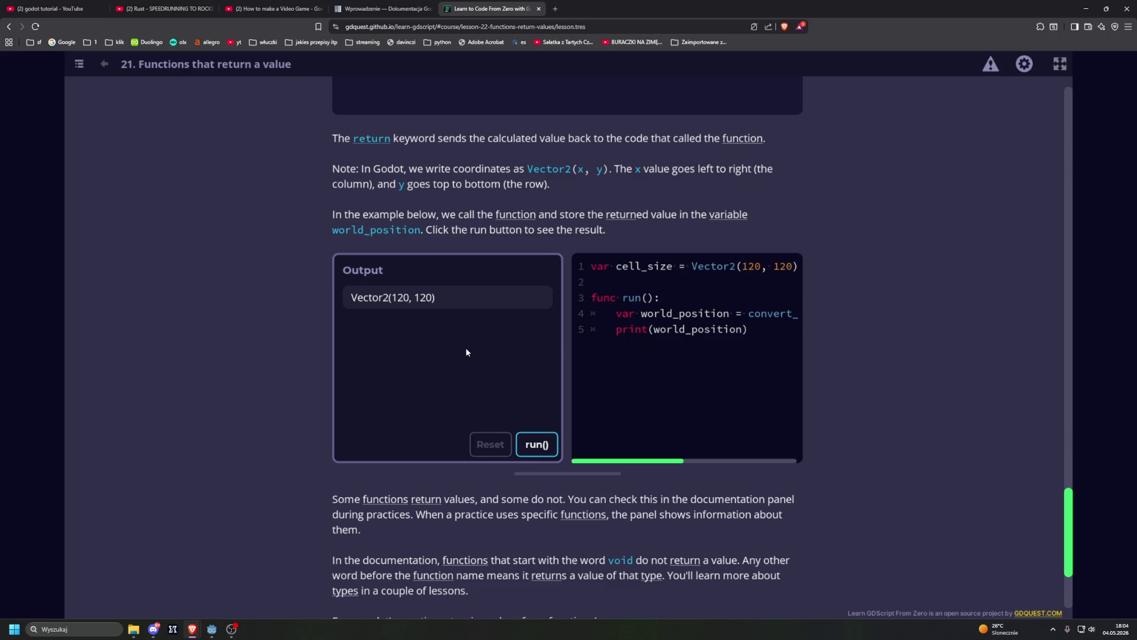
{"action": "mouse_move", "coordinate": [610, 460]}
{"action": "left_mouse_down"}
{"action": "mouse_move", "coordinate": [721, 464]}
{"action": "mouse_move", "coordinate": [609, 463]}
{"action": "left_mouse_up"}
{"action": "scroll", "coordinate": [272, 364], "scroll_direction": "down", "scroll_amount": 3}
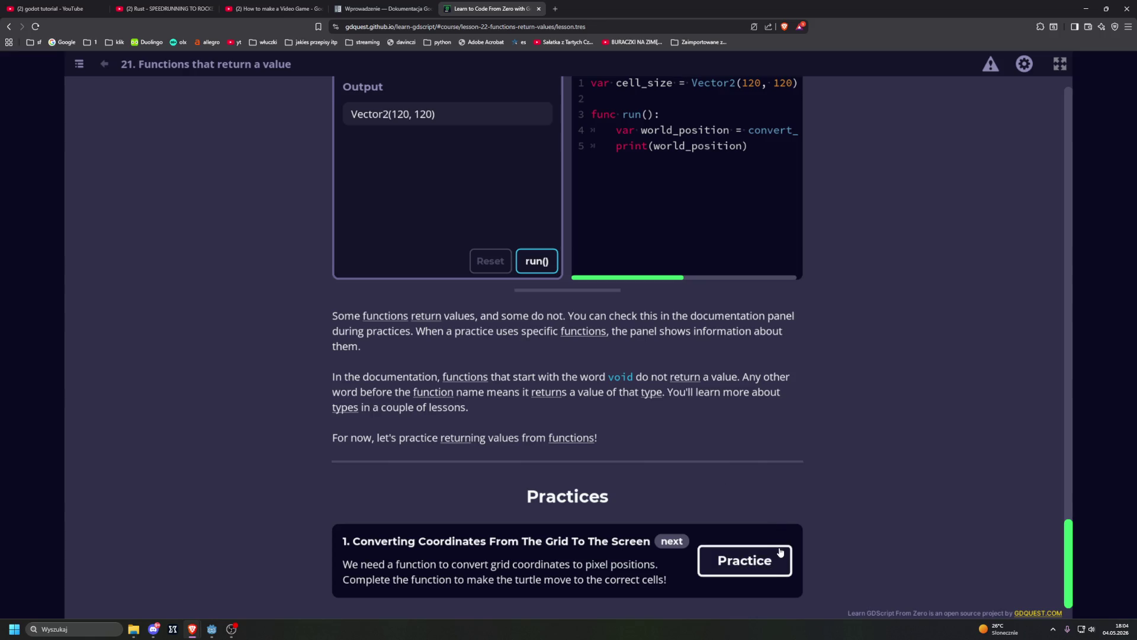
{"action": "left_click", "coordinate": [765, 561]}
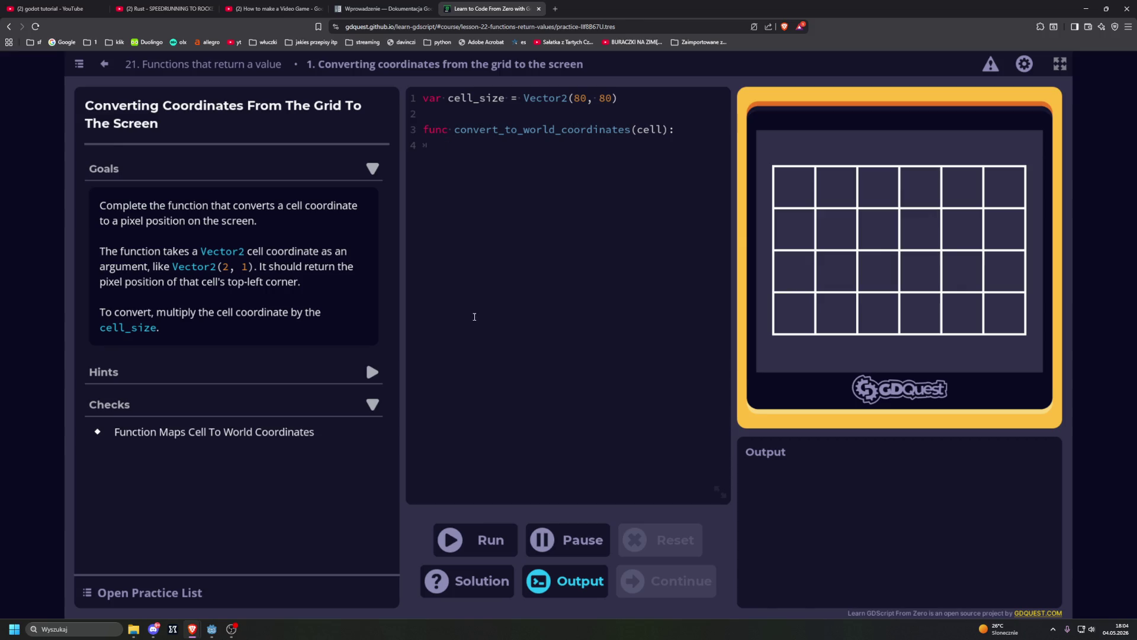
Write world_coordinates = cell * cell_size and return world_coordinates on lines 4–5, then run it.
{"action": "left_click", "coordinate": [540, 357]}
{"action": "type", "text": "return"}
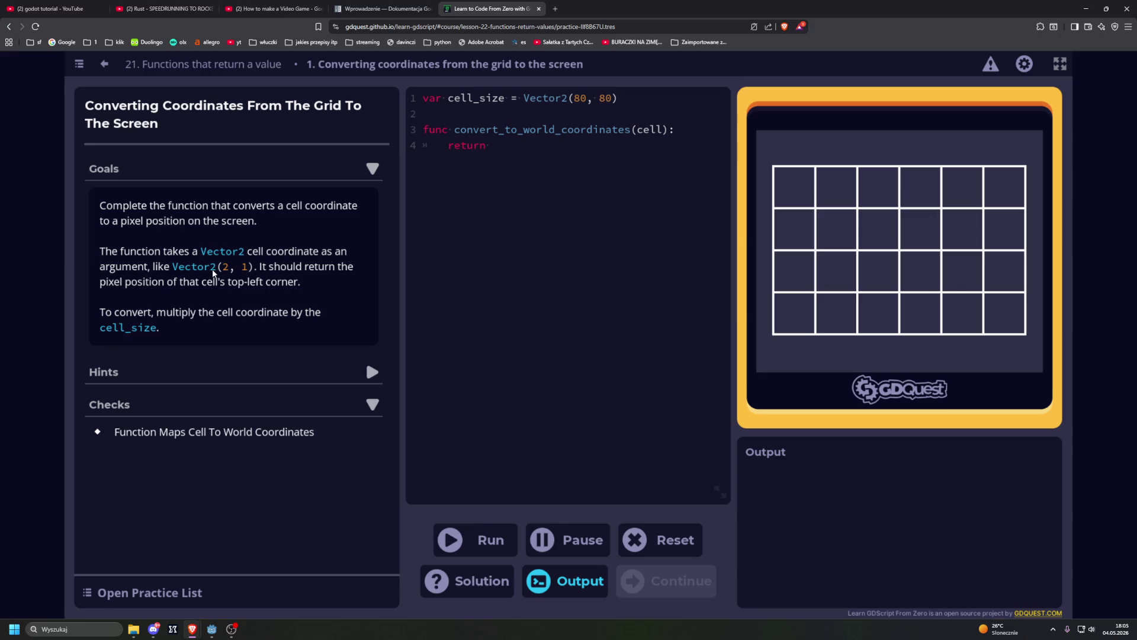
{"action": "key", "text": "BackSpace"}
{"action": "key", "text": "BackSpace"}
{"action": "key", "text": "BackSpace"}
{"action": "type", "text": "world"}
{"action": "type", "text": "_coordi"}
{"action": "type", "text": "nates "}
{"action": "type", "text": "= "}
{"action": "type", "text": "cell +"}
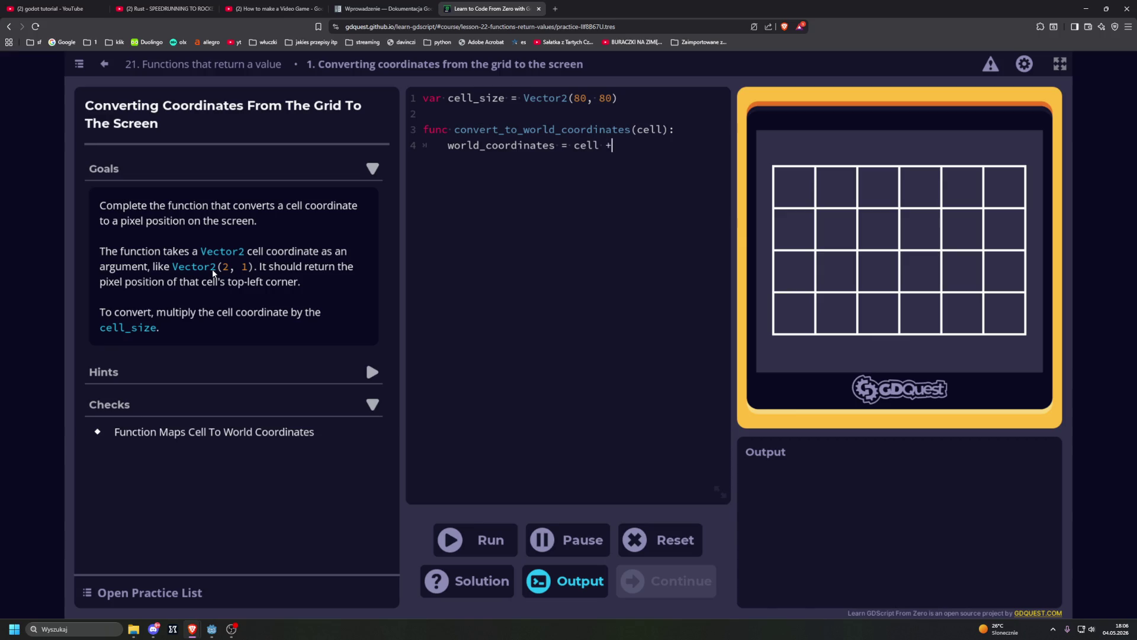
{"action": "type", "text": "*"}
{"action": "type", "text": "c"}
{"action": "type", "text": "ell"}
{"action": "type", "text": "_zi"}
{"action": "type", "text": "c"}
{"action": "key", "text": "BackSpace"}
{"action": "key", "text": "BackSpace"}
{"action": "key", "text": "BackSpace"}
{"action": "type", "text": "size \t"}
{"action": "type", "text": "return world"}
{"action": "type", "text": "_coor"}
{"action": "type", "text": "dinta"}
{"action": "key", "text": "BackSpace"}
{"action": "key", "text": "BackSpace"}
{"action": "key", "text": "BackSpace"}
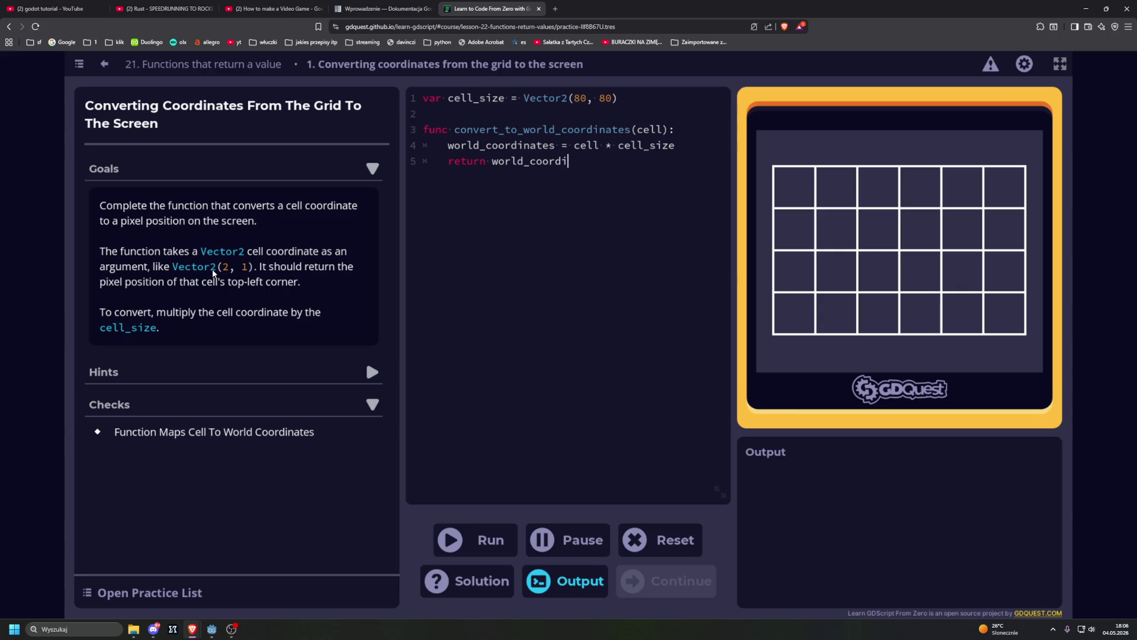
{"action": "type", "text": "nates"}
{"action": "left_click", "coordinate": [471, 540]}
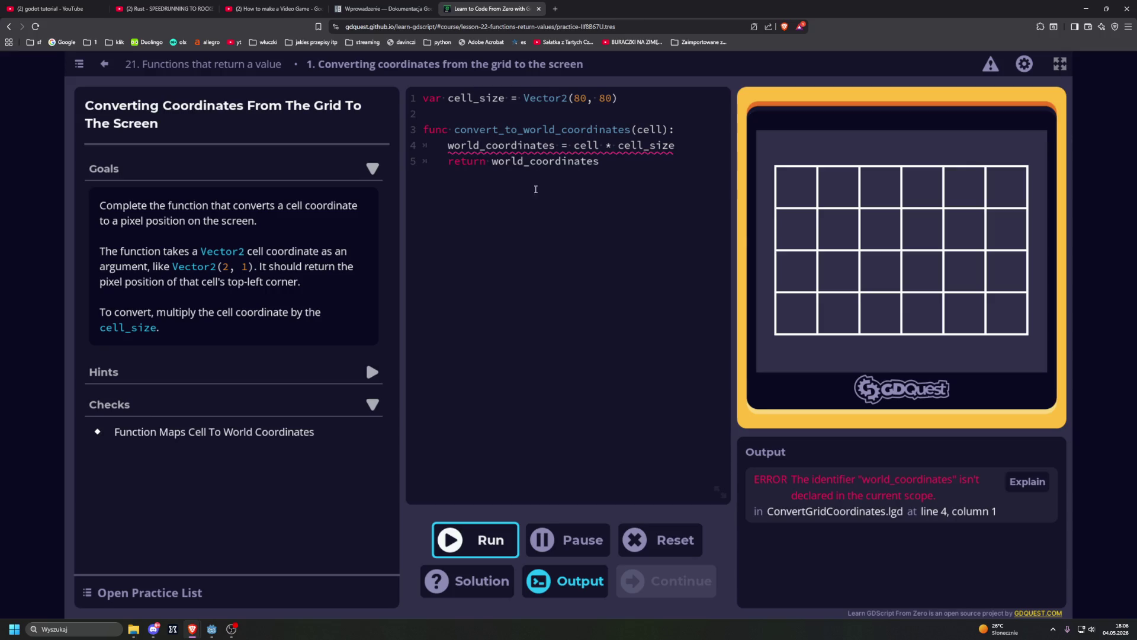
Replace the function body with a single line, return cell * cell_size, and run it to pass.
{"action": "mouse_move", "coordinate": [562, 144]}
{"action": "left_click_drag", "start_coordinate": [590, 162], "coordinate": [448, 161]}
{"action": "left_click", "coordinate": [476, 164]}
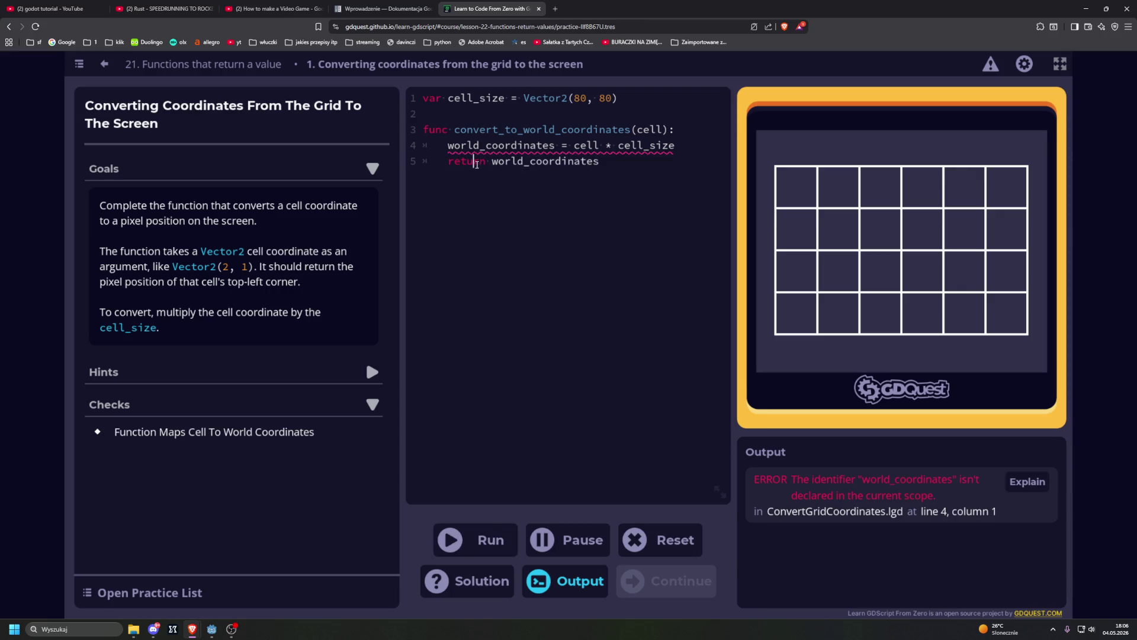
{"action": "left_click_drag", "start_coordinate": [572, 146], "coordinate": [449, 147]}
{"action": "key", "text": "BackSpace"}
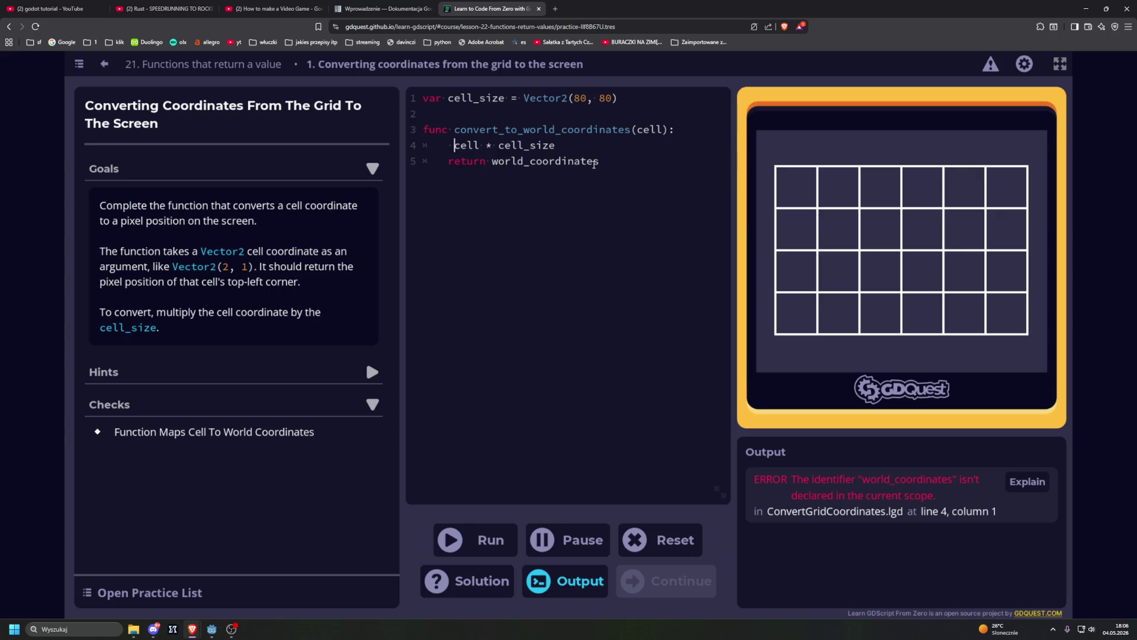
{"action": "key", "text": "Down"}
{"action": "left_click", "coordinate": [600, 167]}
{"action": "key", "text": "BackSpace"}
{"action": "key", "text": "BackSpace"}
{"action": "key", "text": "BackSpace"}
{"action": "key", "text": "BackSpace"}
{"action": "key", "text": "BackSpace"}
{"action": "key", "text": "BackSpace"}
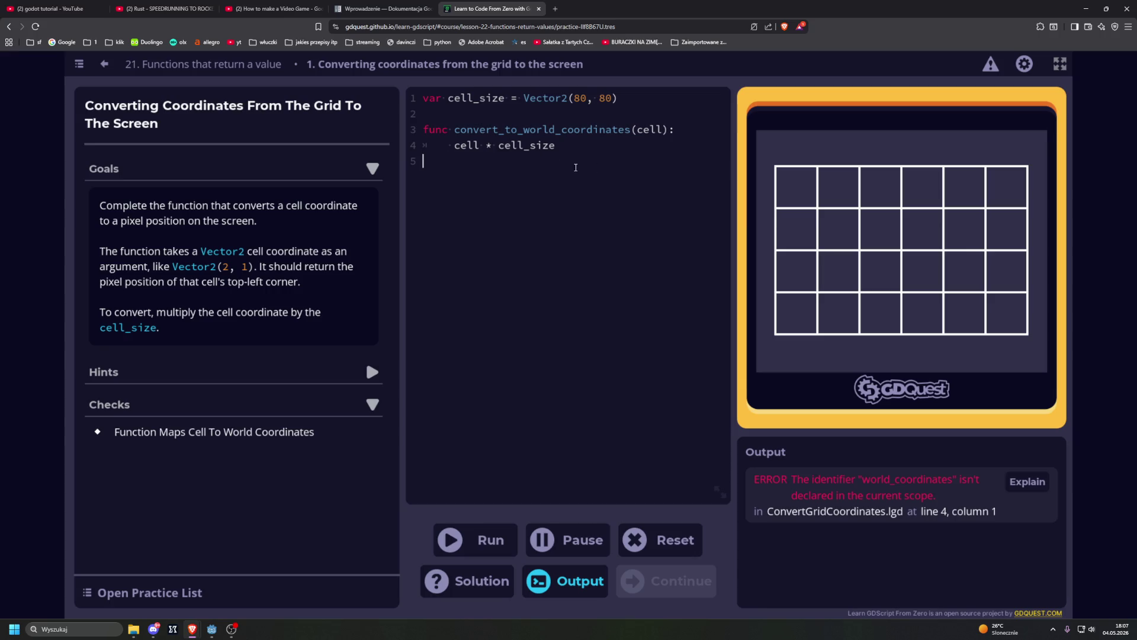
{"action": "left_click", "coordinate": [456, 145]}
{"action": "key", "text": "BackSpace"}
{"action": "type", "text": "return"}
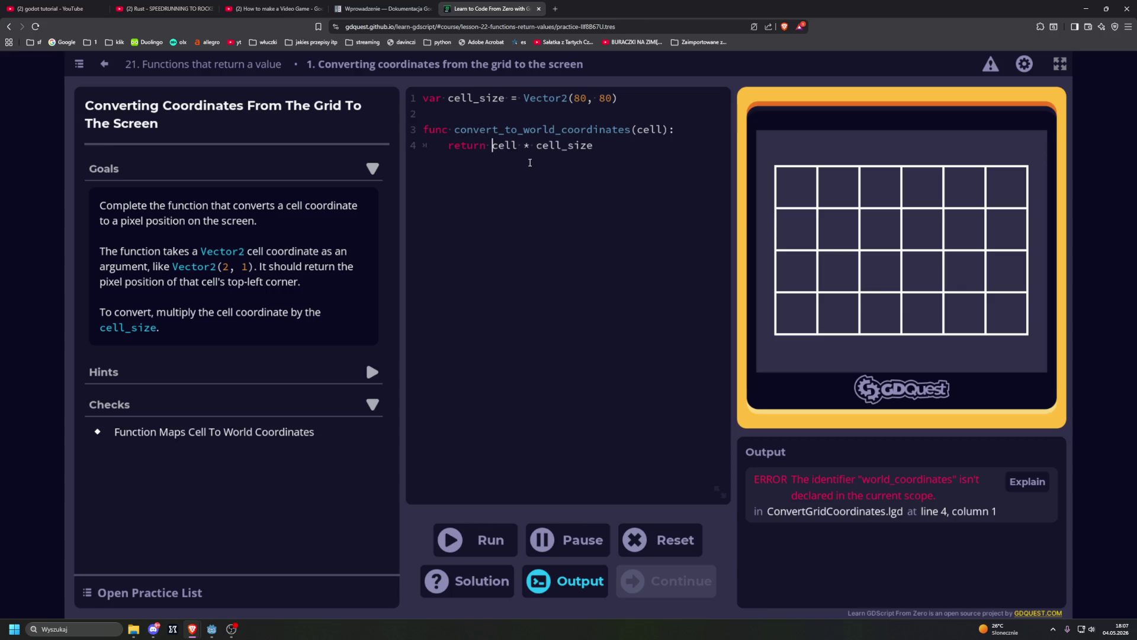
{"action": "key", "text": "ctrl+Return"}
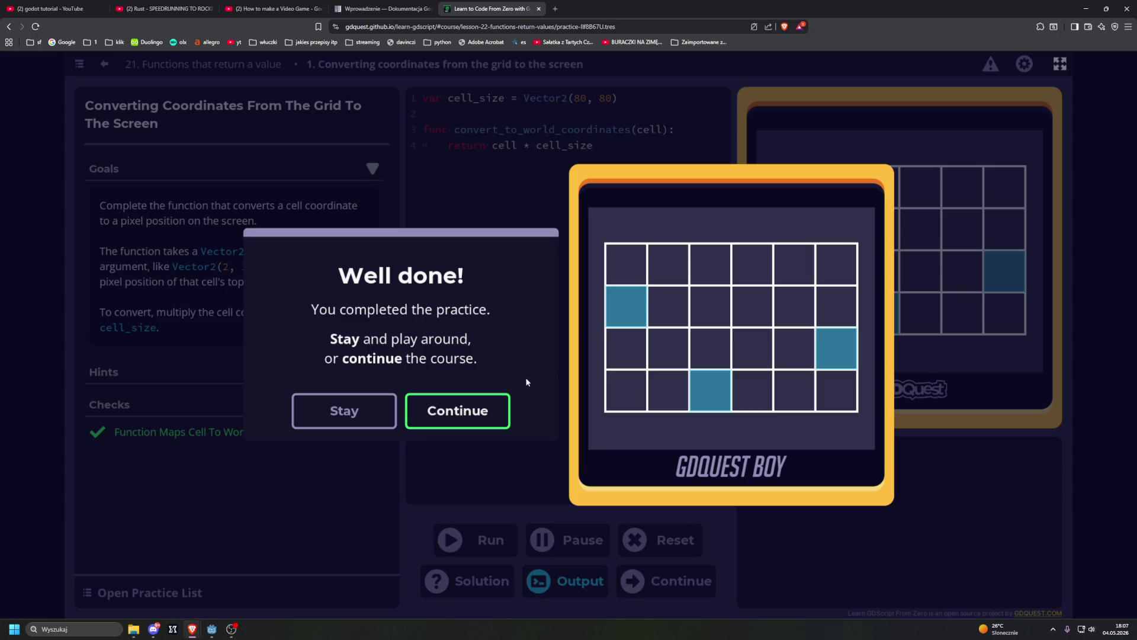
Dismiss the Well done! message and continue to lesson 22, Appending and popping values from arrays.
{"action": "left_click", "coordinate": [344, 411]}
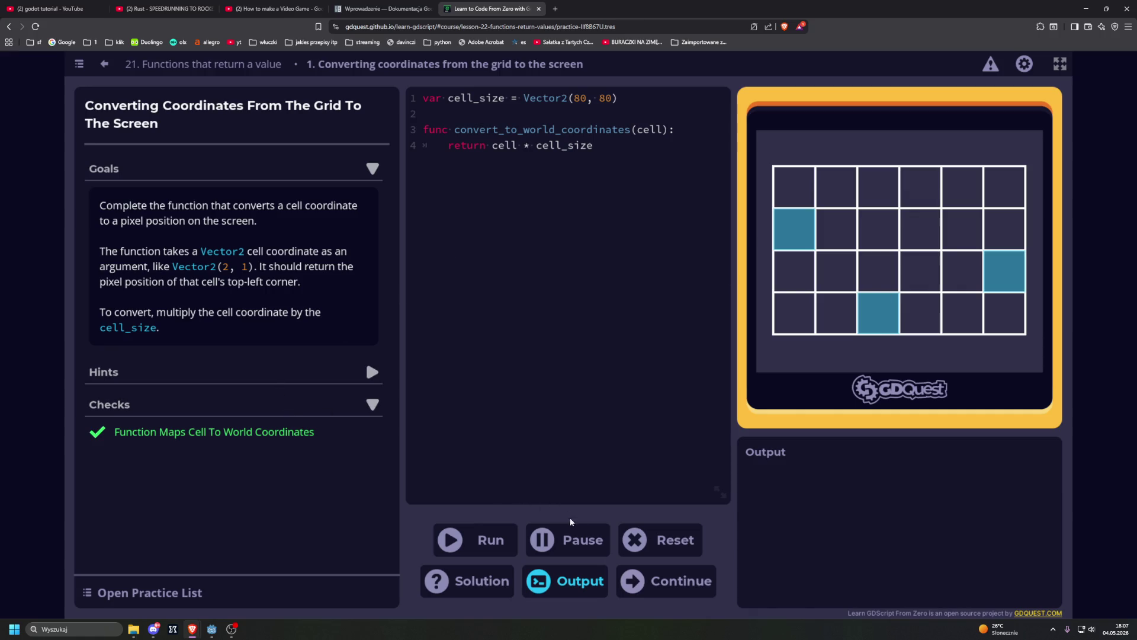
{"action": "left_click", "coordinate": [667, 576]}
{"action": "left_click", "coordinate": [669, 394]}
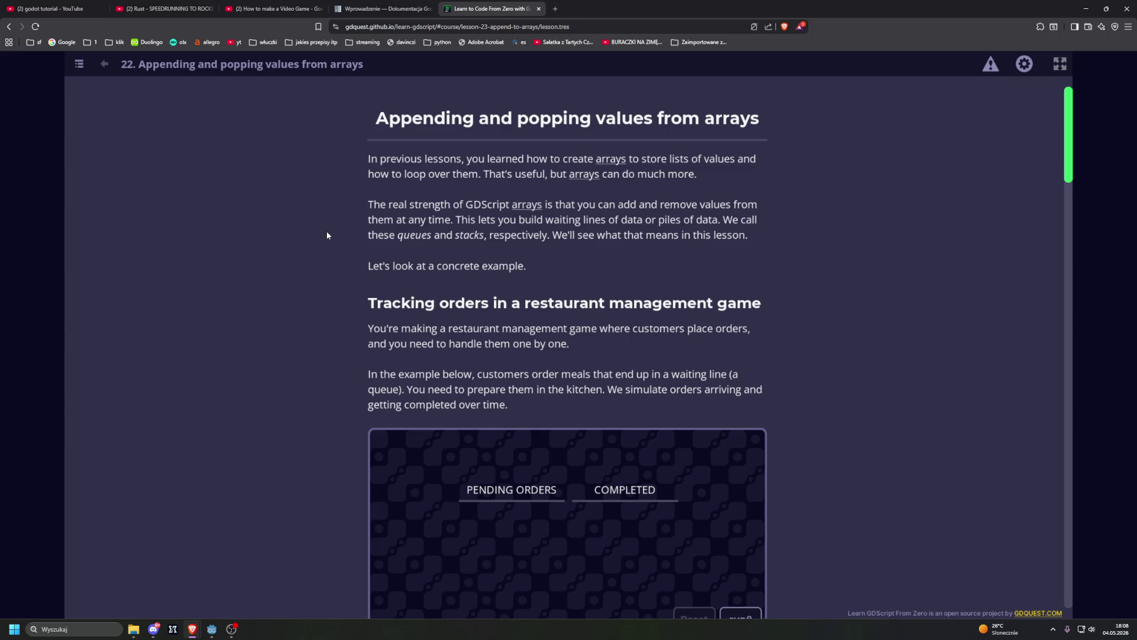
{"action": "scroll", "coordinate": [327, 232], "scroll_direction": "down", "scroll_amount": 2}
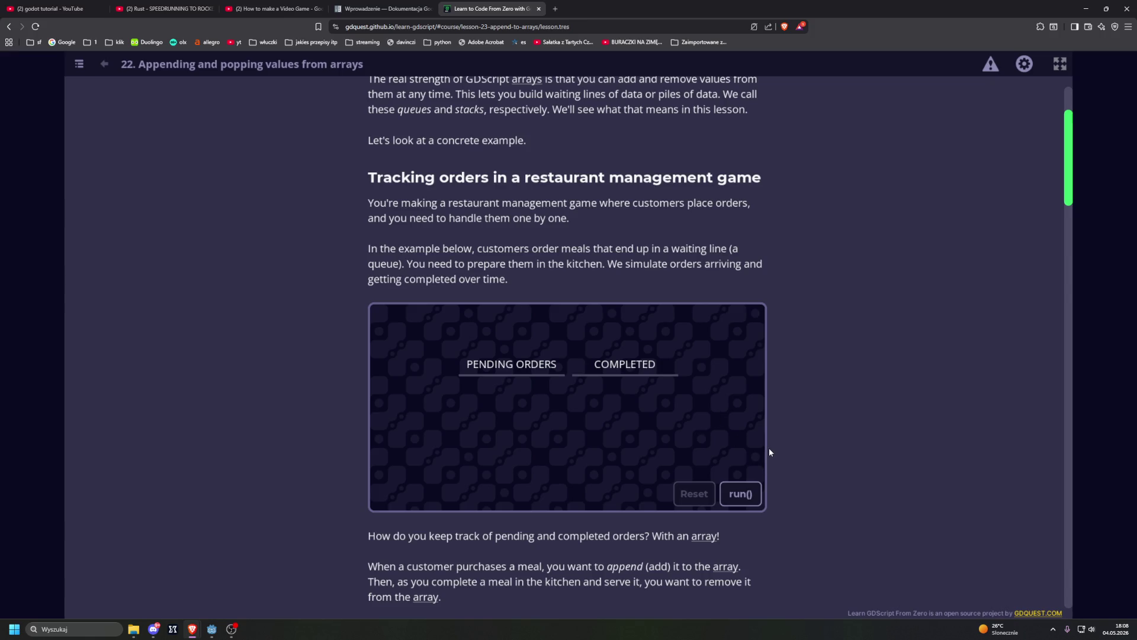
{"action": "left_click", "coordinate": [740, 493]}
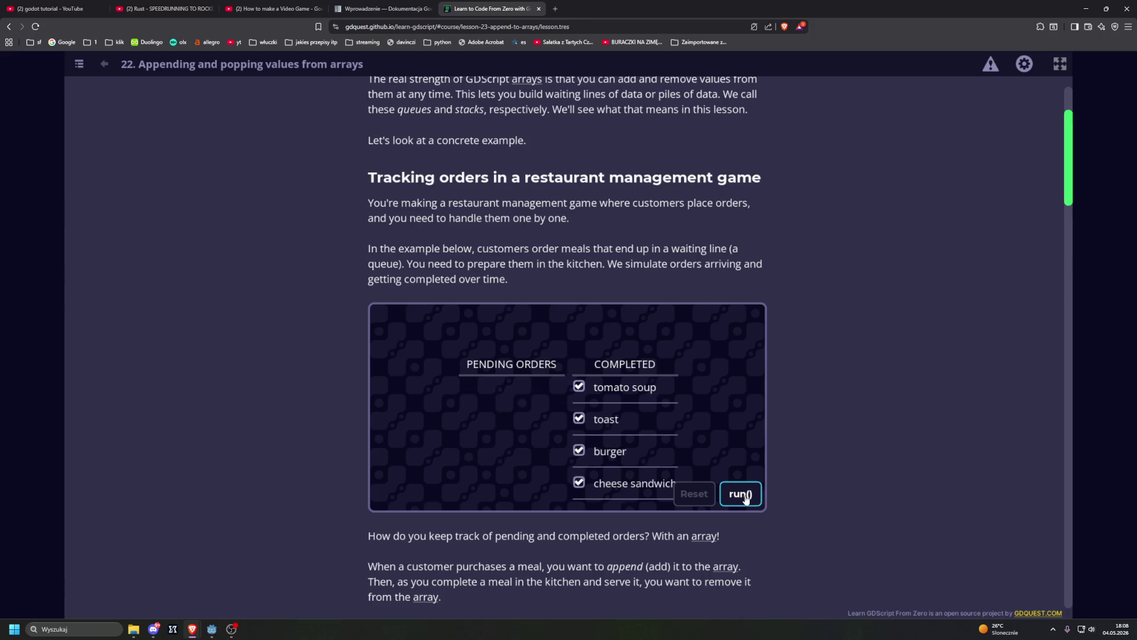
{"action": "scroll", "coordinate": [649, 427], "scroll_direction": "down", "scroll_amount": 2}
{"action": "scroll", "coordinate": [648, 422], "scroll_direction": "down", "scroll_amount": 1}
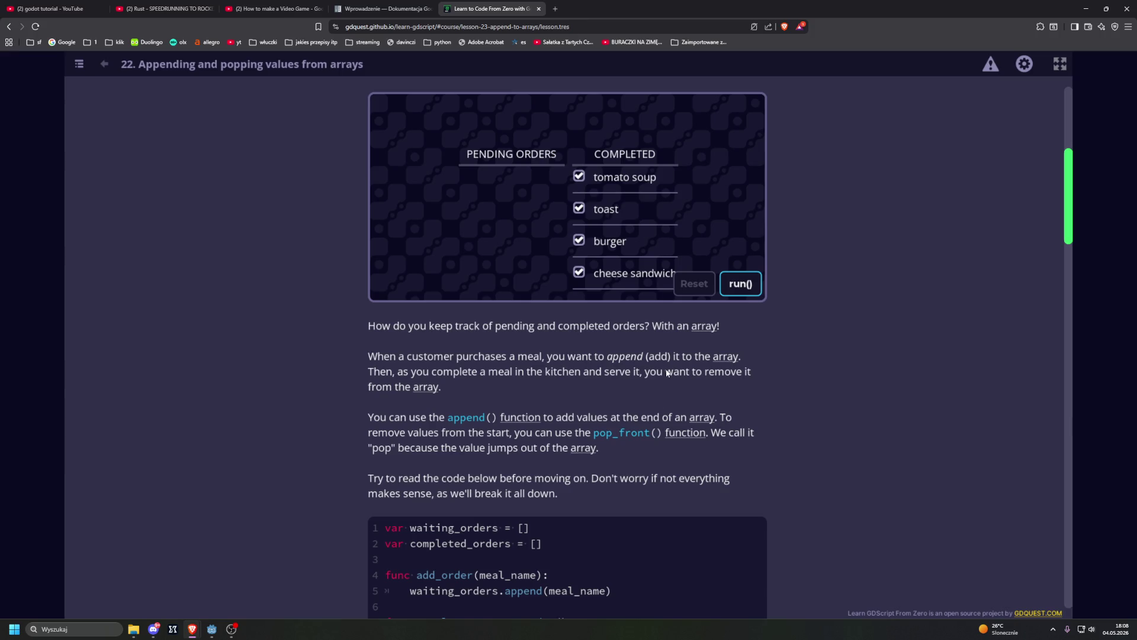
{"action": "scroll", "coordinate": [668, 365], "scroll_direction": "down", "scroll_amount": 3}
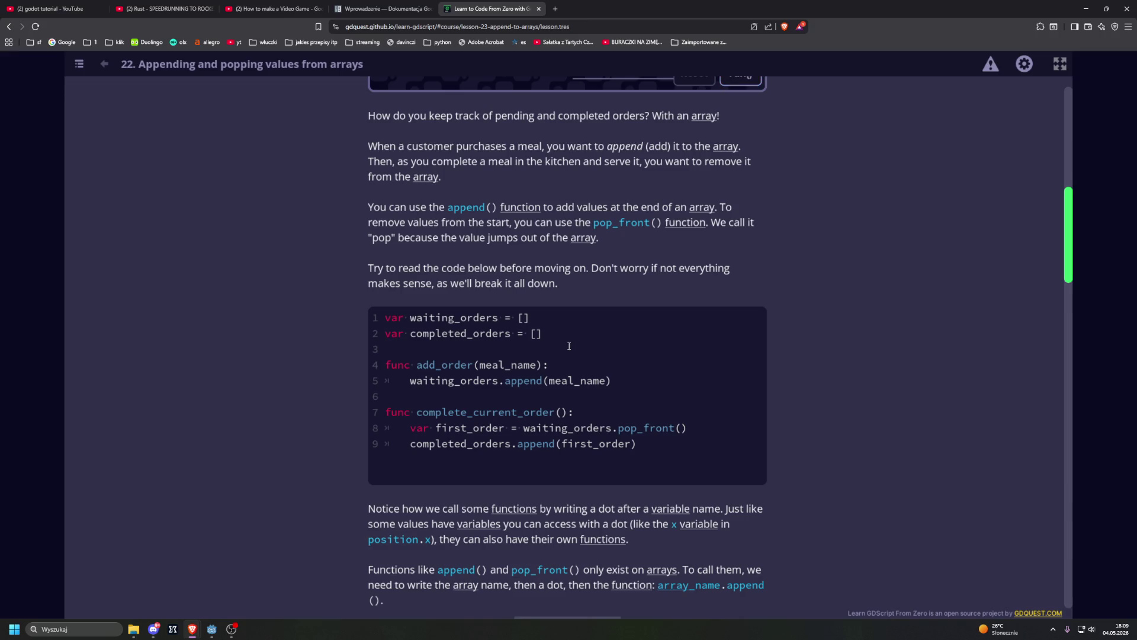
{"action": "scroll", "coordinate": [507, 329], "scroll_direction": "down", "scroll_amount": 2}
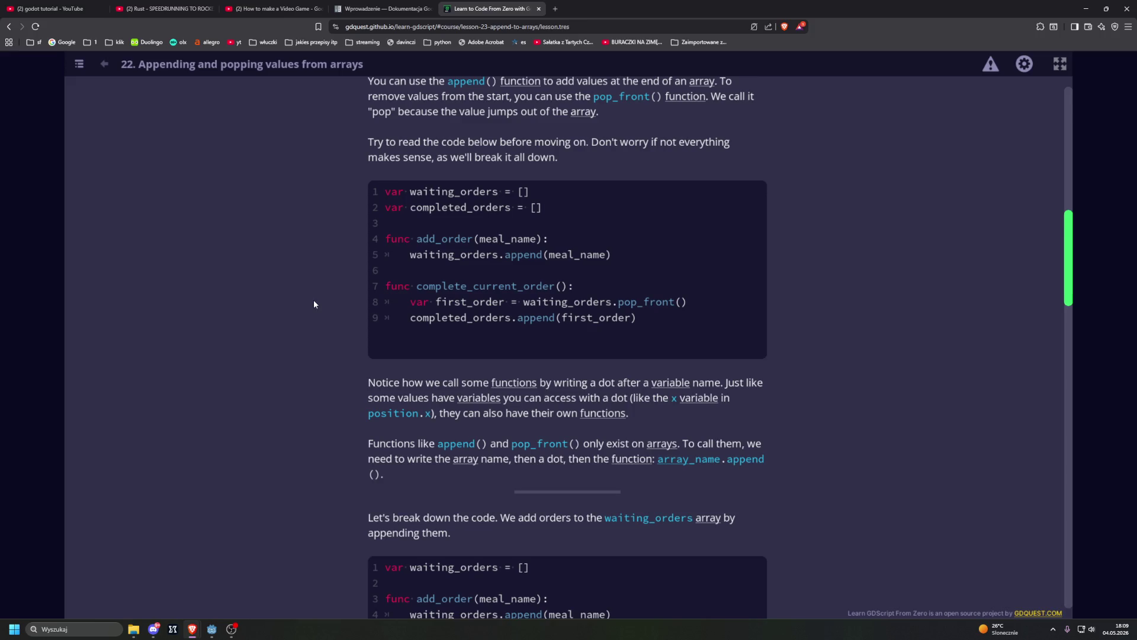
{"action": "scroll", "coordinate": [314, 301], "scroll_direction": "down", "scroll_amount": 1}
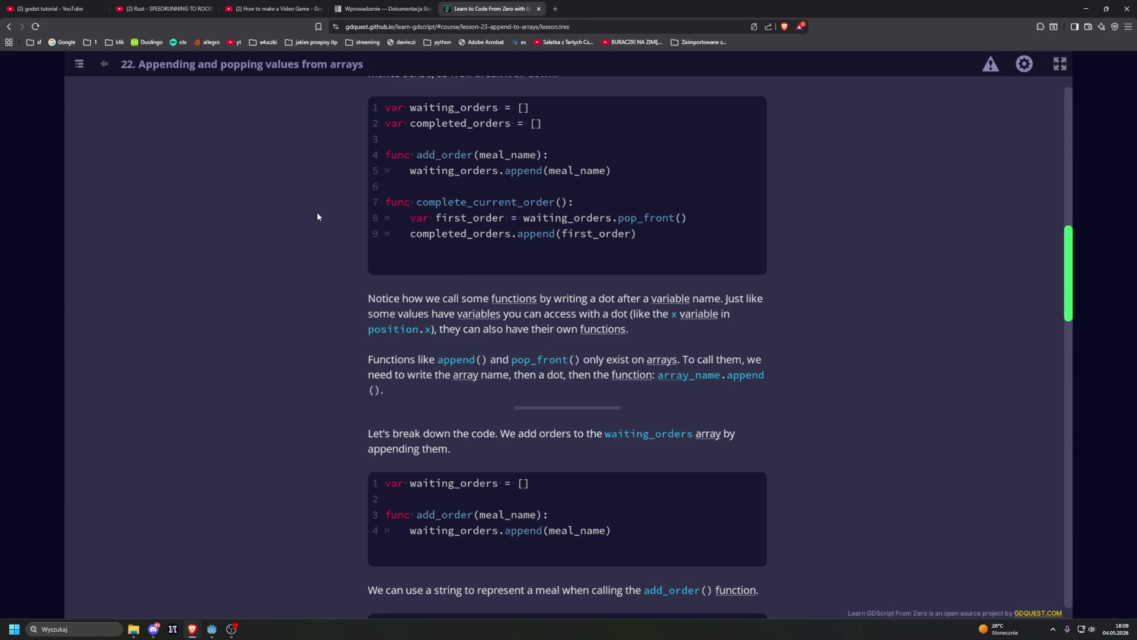
{"action": "scroll", "coordinate": [326, 223], "scroll_direction": "down", "scroll_amount": 3}
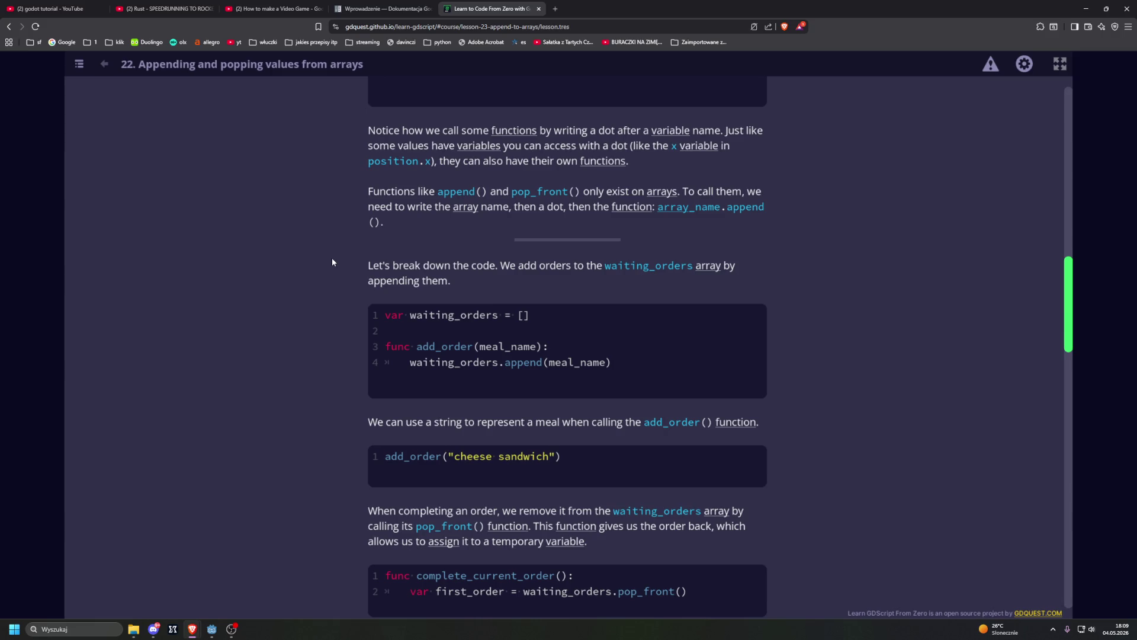
{"action": "scroll", "coordinate": [332, 262], "scroll_direction": "down", "scroll_amount": 2}
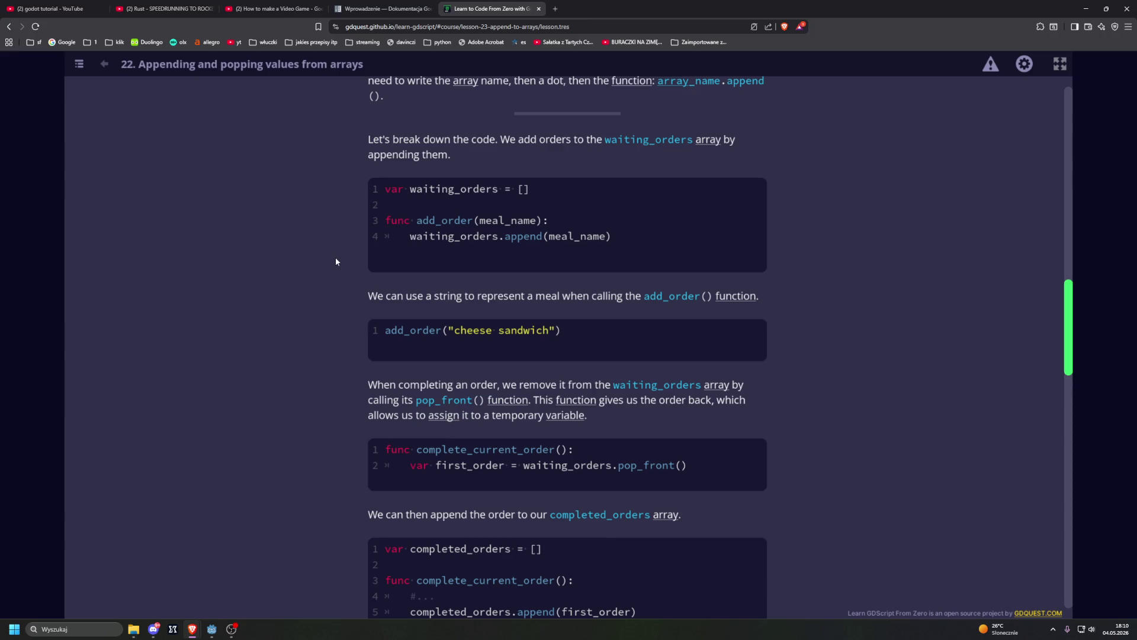
{"action": "scroll", "coordinate": [336, 261], "scroll_direction": "down", "scroll_amount": 2}
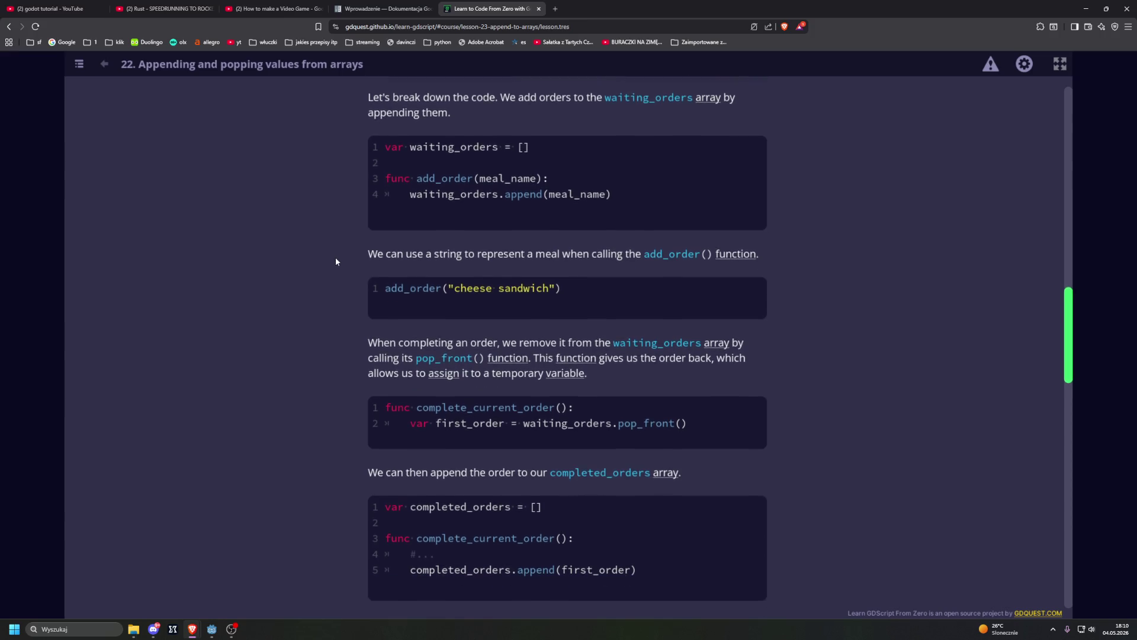
{"action": "scroll", "coordinate": [336, 262], "scroll_direction": "down", "scroll_amount": 2}
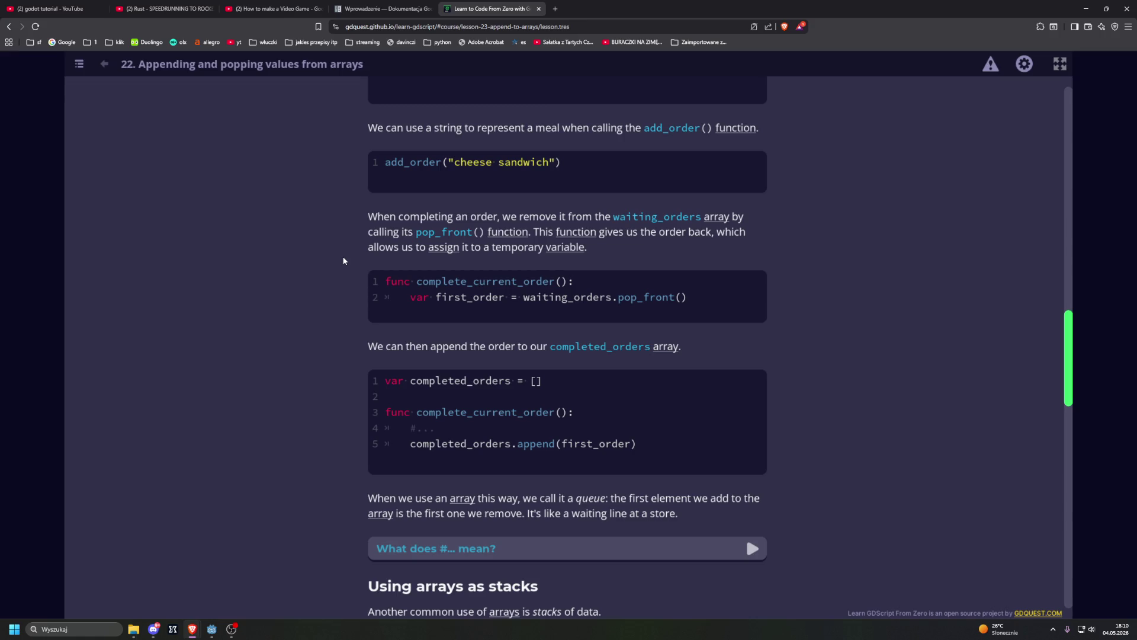
{"action": "scroll", "coordinate": [343, 260], "scroll_direction": "down", "scroll_amount": 1}
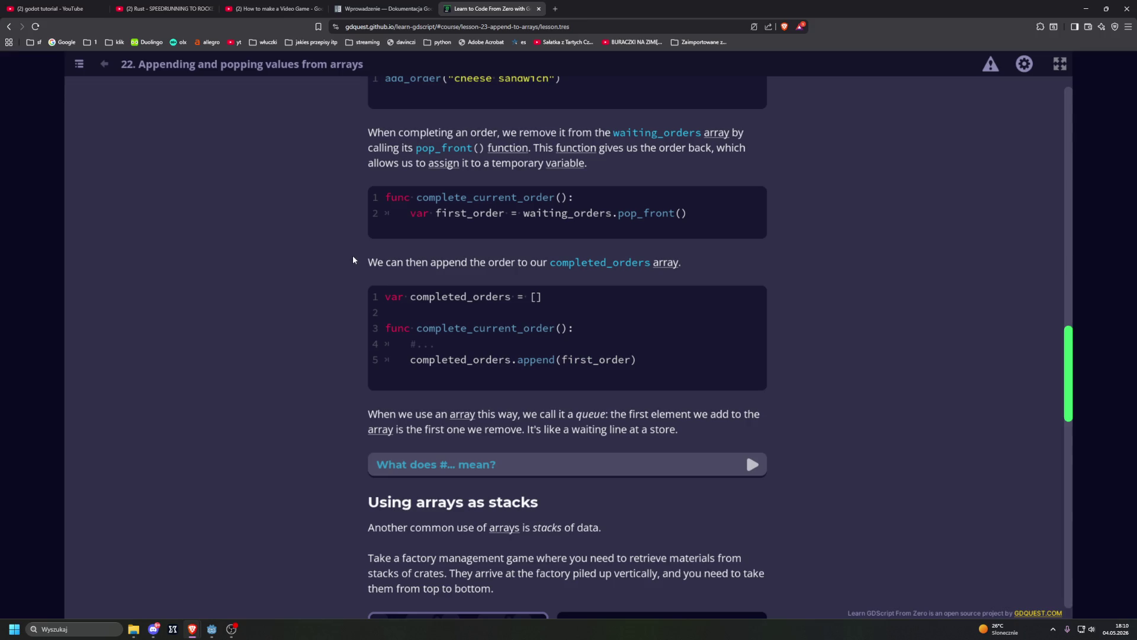
{"action": "scroll", "coordinate": [358, 259], "scroll_direction": "down", "scroll_amount": 1}
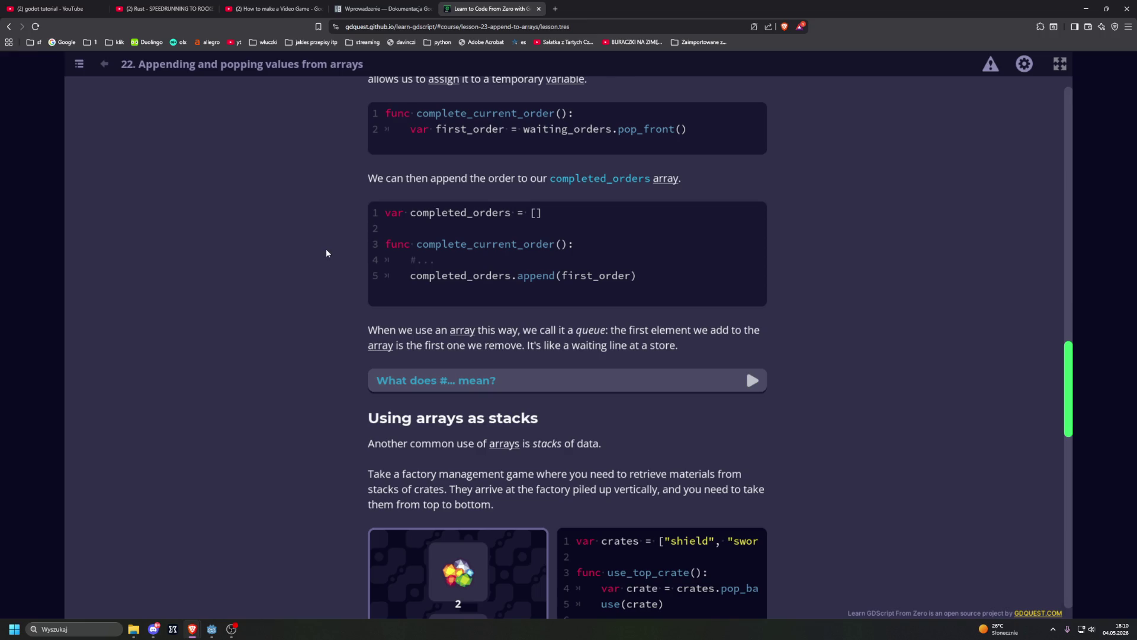
{"action": "scroll", "coordinate": [328, 254], "scroll_direction": "down", "scroll_amount": 2}
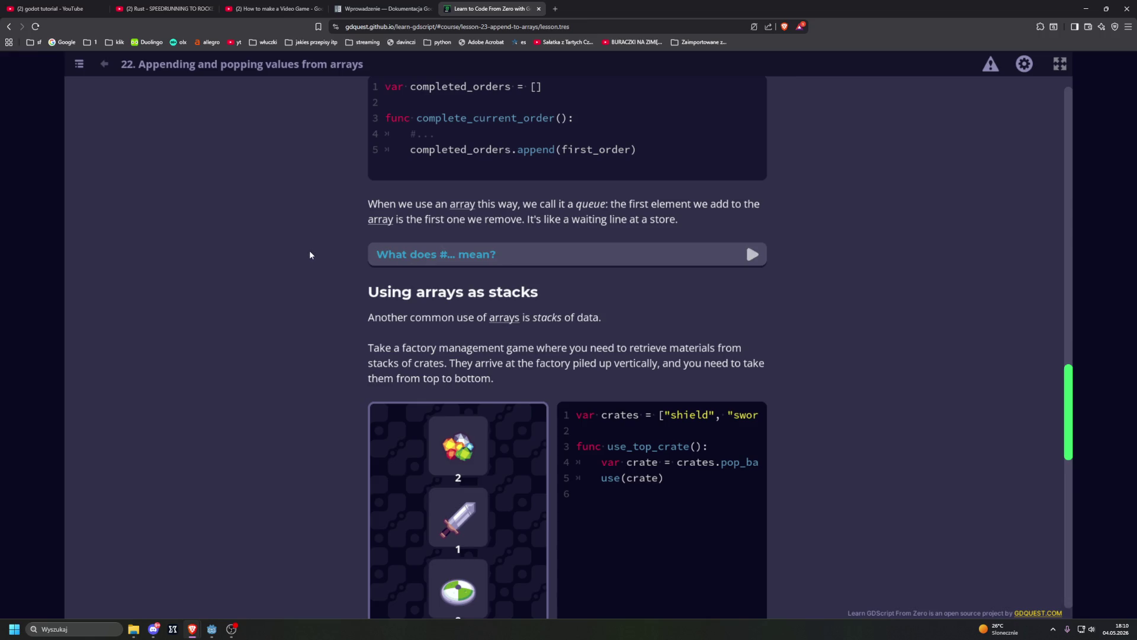
{"action": "scroll", "coordinate": [314, 251], "scroll_direction": "down", "scroll_amount": 2}
{"action": "scroll", "coordinate": [320, 251], "scroll_direction": "down", "scroll_amount": 1}
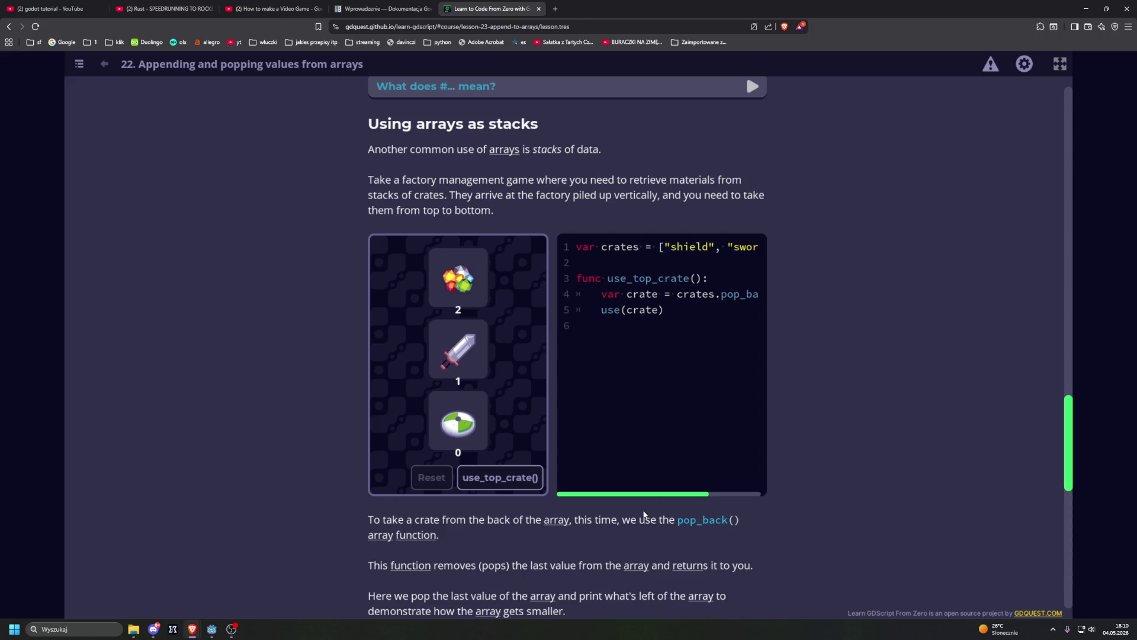
{"action": "left_click_drag", "start_coordinate": [637, 495], "coordinate": [723, 495]}
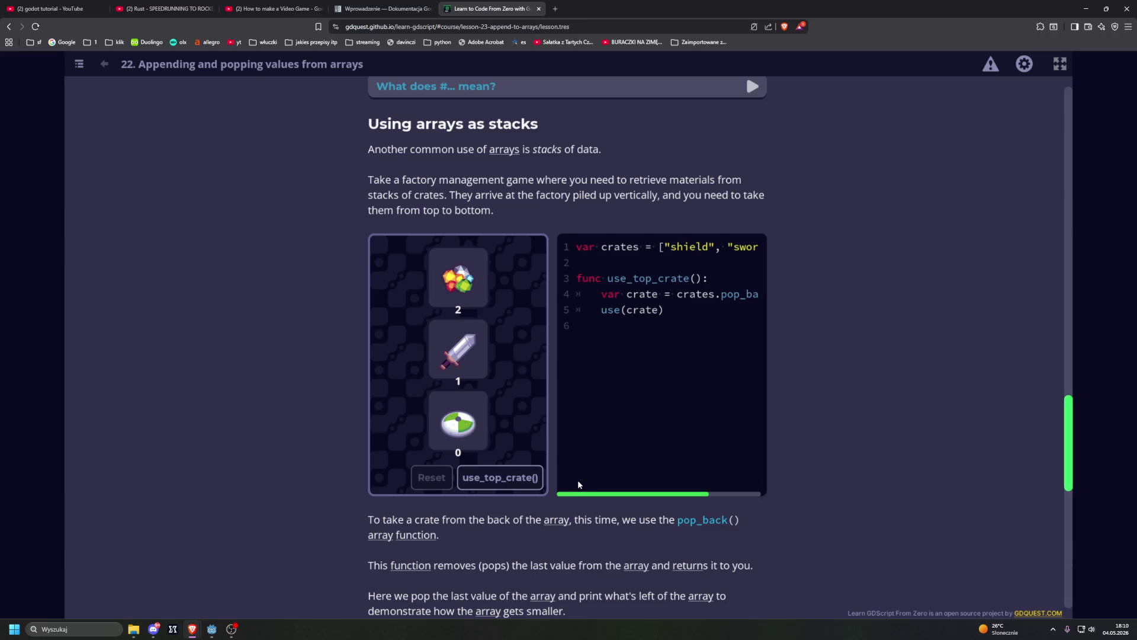
Pop the gem, sword and shield crates with use_top_crate(), then Reset the stack to three crates.
{"action": "scroll", "coordinate": [652, 484], "scroll_direction": "right", "scroll_amount": 3}
{"action": "scroll", "coordinate": [623, 485], "scroll_direction": "left", "scroll_amount": 3}
{"action": "scroll", "coordinate": [610, 486], "scroll_direction": "right", "scroll_amount": 3}
{"action": "scroll", "coordinate": [619, 486], "scroll_direction": "left", "scroll_amount": 3}
{"action": "scroll", "coordinate": [622, 487], "scroll_direction": "right", "scroll_amount": 3}
{"action": "scroll", "coordinate": [624, 487], "scroll_direction": "left", "scroll_amount": 3}
{"action": "left_click", "coordinate": [489, 489]}
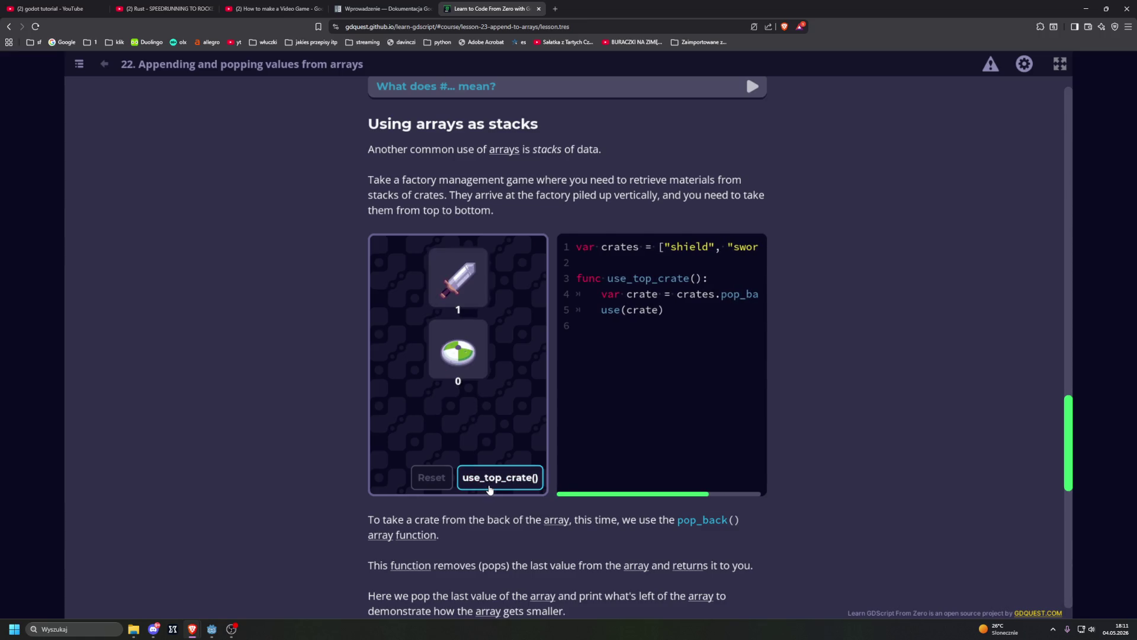
{"action": "left_click", "coordinate": [494, 487]}
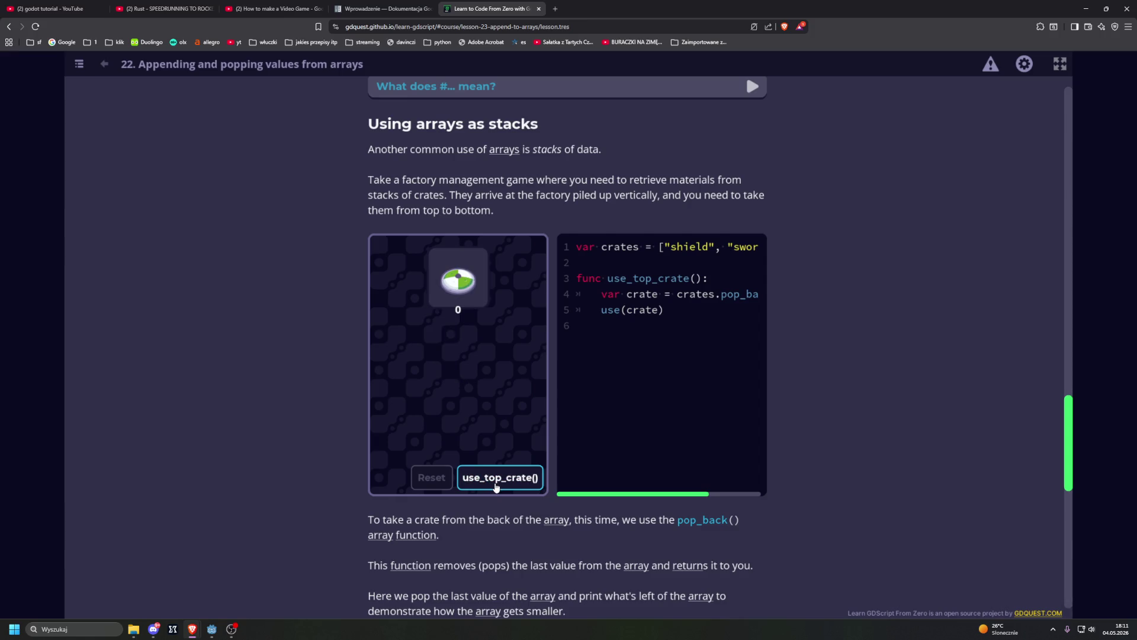
{"action": "left_click", "coordinate": [499, 485]}
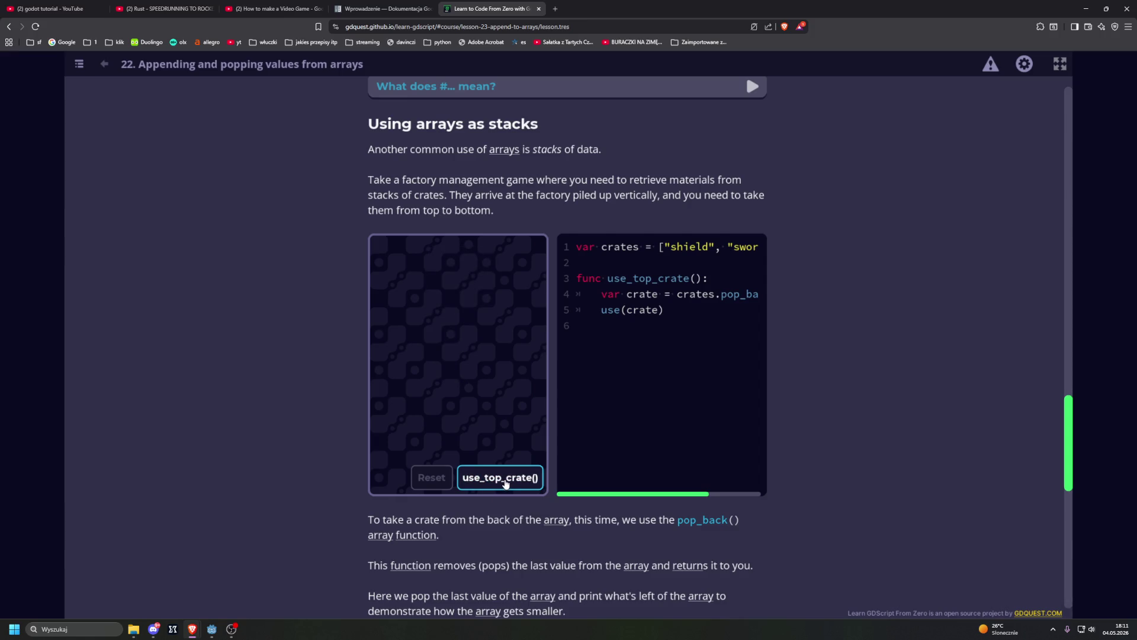
{"action": "left_click", "coordinate": [435, 478]}
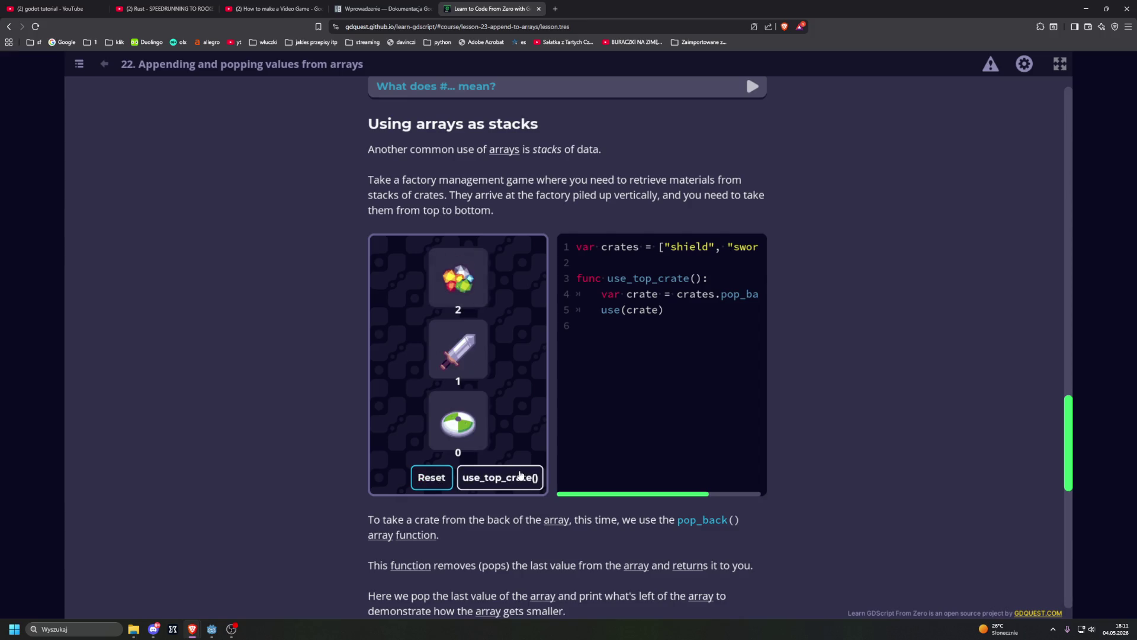
{"action": "scroll", "coordinate": [319, 395], "scroll_direction": "down", "scroll_amount": 2}
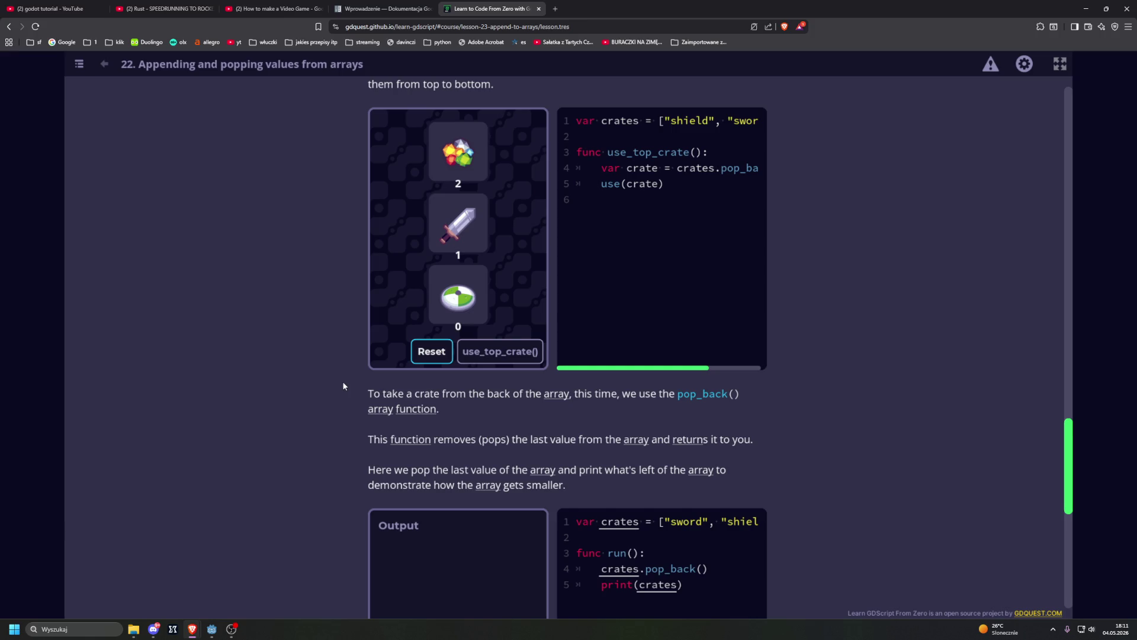
Run the pop_back() example, which removes gems and prints the remaining crates [sword, shield].
{"action": "scroll", "coordinate": [343, 386], "scroll_direction": "down", "scroll_amount": 4}
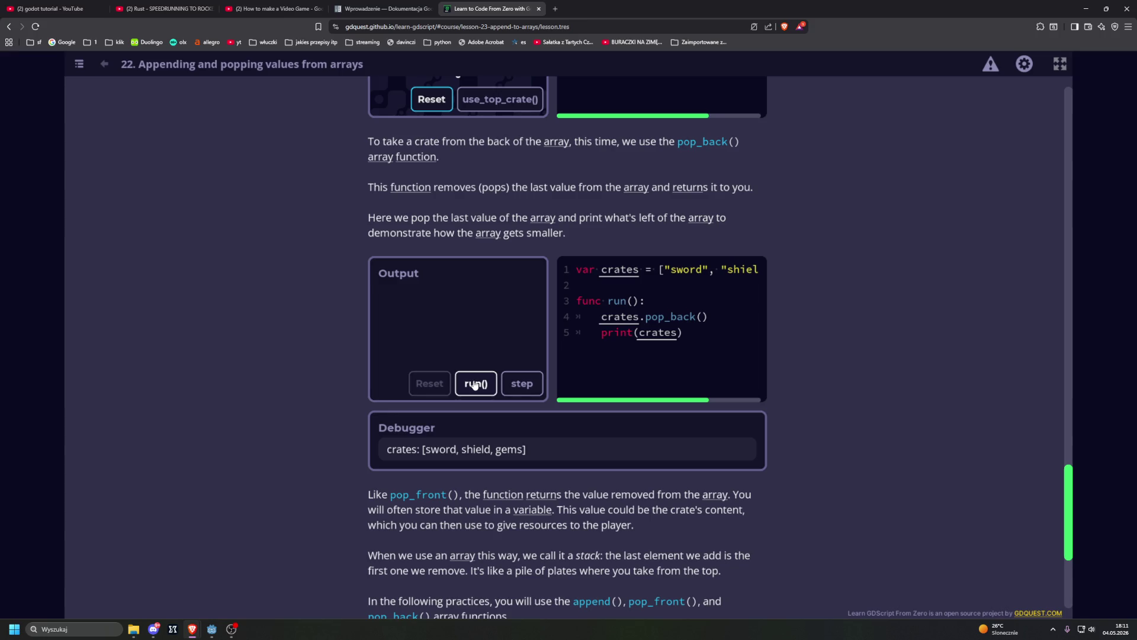
{"action": "mouse_move", "coordinate": [592, 400]}
{"action": "left_mouse_down"}
{"action": "mouse_move", "coordinate": [645, 401]}
{"action": "mouse_move", "coordinate": [567, 405]}
{"action": "left_mouse_up"}
{"action": "left_click", "coordinate": [483, 388]}
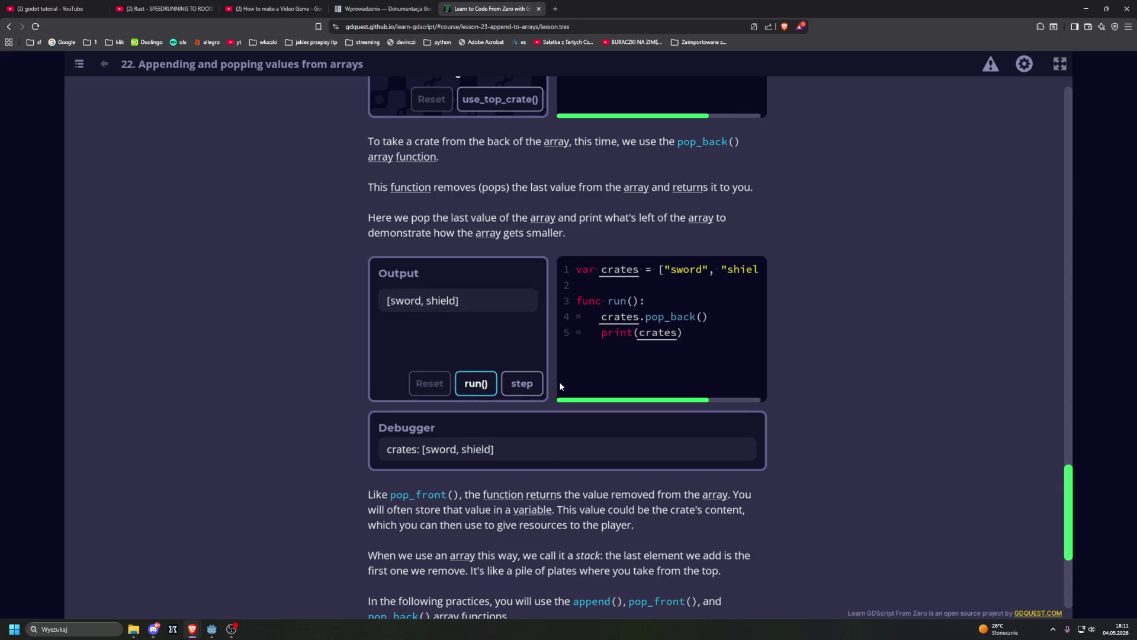
{"action": "scroll", "coordinate": [557, 394], "scroll_direction": "down", "scroll_amount": 4}
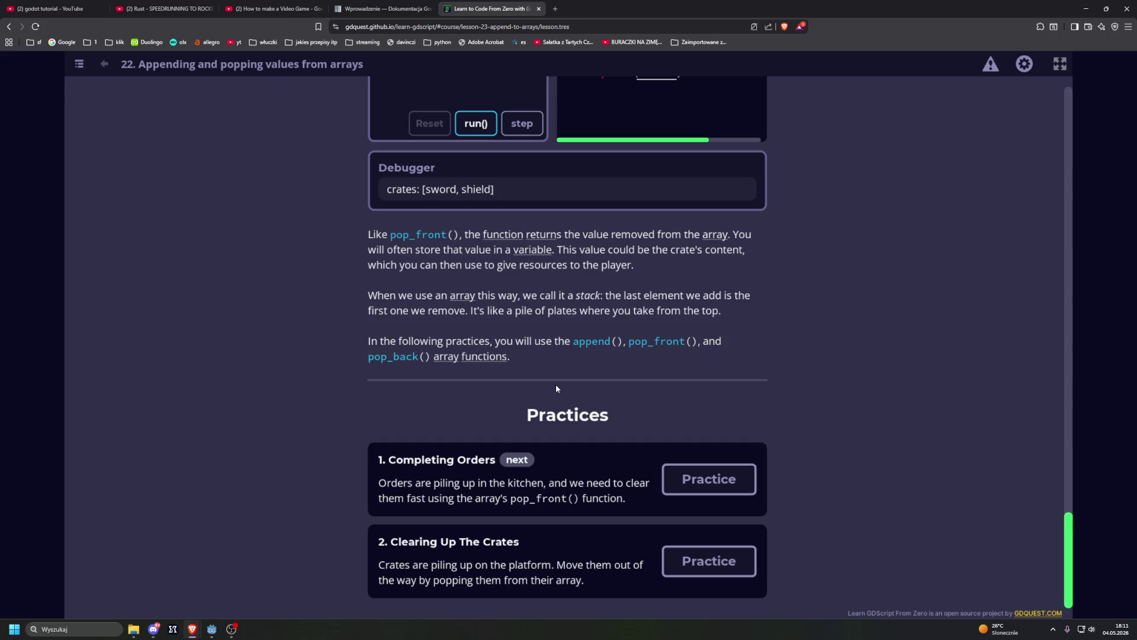
Launch lesson 22's '1. Completing Orders' practice from the Practices list.
{"action": "left_click", "coordinate": [707, 478]}
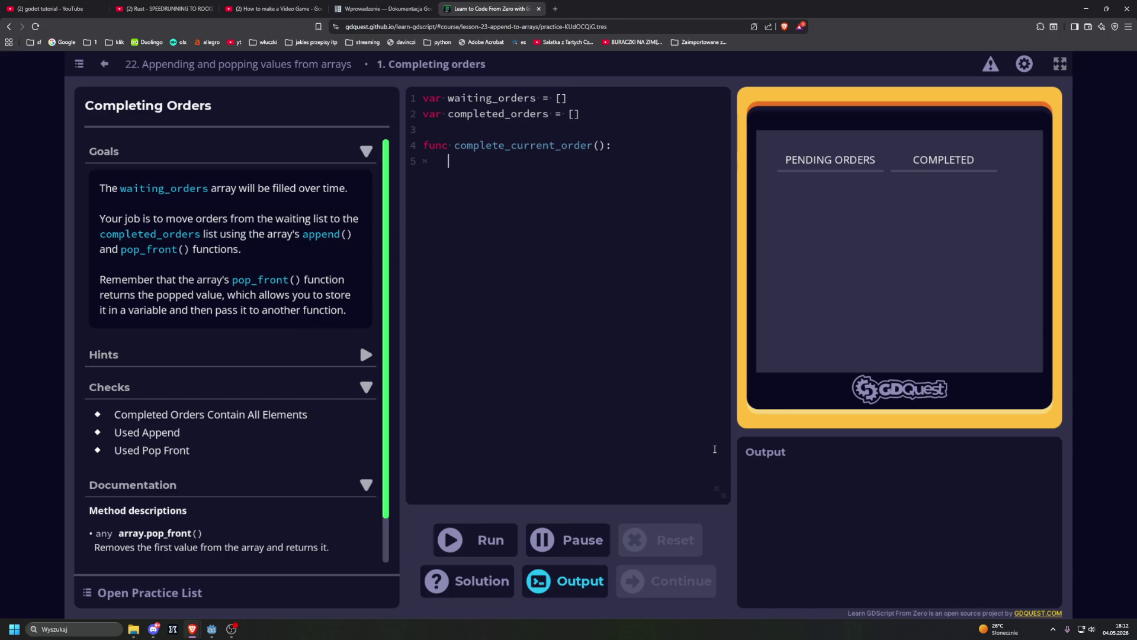
Write var first_order = waiting_orders.pop_front() on line 5 of complete_current_order().
{"action": "type", "text": "var"}
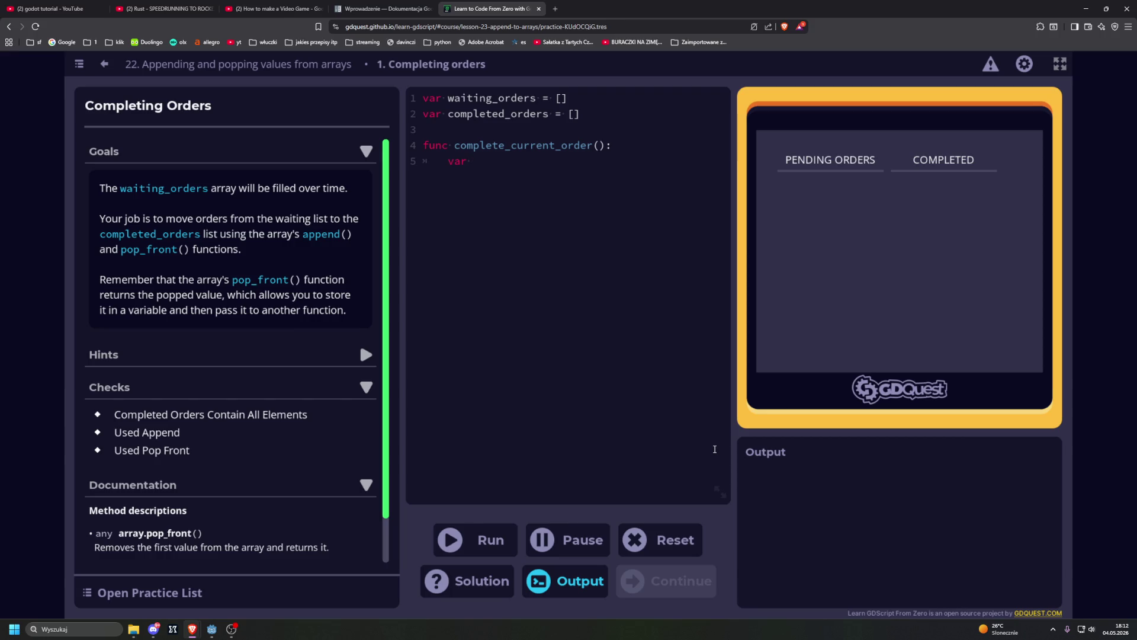
{"action": "type", "text": "first_or"}
{"action": "type", "text": "der"}
{"action": "type", "text": " ="}
{"action": "type", "text": "w"}
{"action": "key", "text": "BackSpace"}
{"action": "left_click_drag", "start_coordinate": [448, 99], "coordinate": [536, 97]}
{"action": "key", "text": "ctrl+c"}
{"action": "left_click", "coordinate": [591, 171]}
{"action": "key", "text": "ctrl+v"}
{"action": "type", "text": "."}
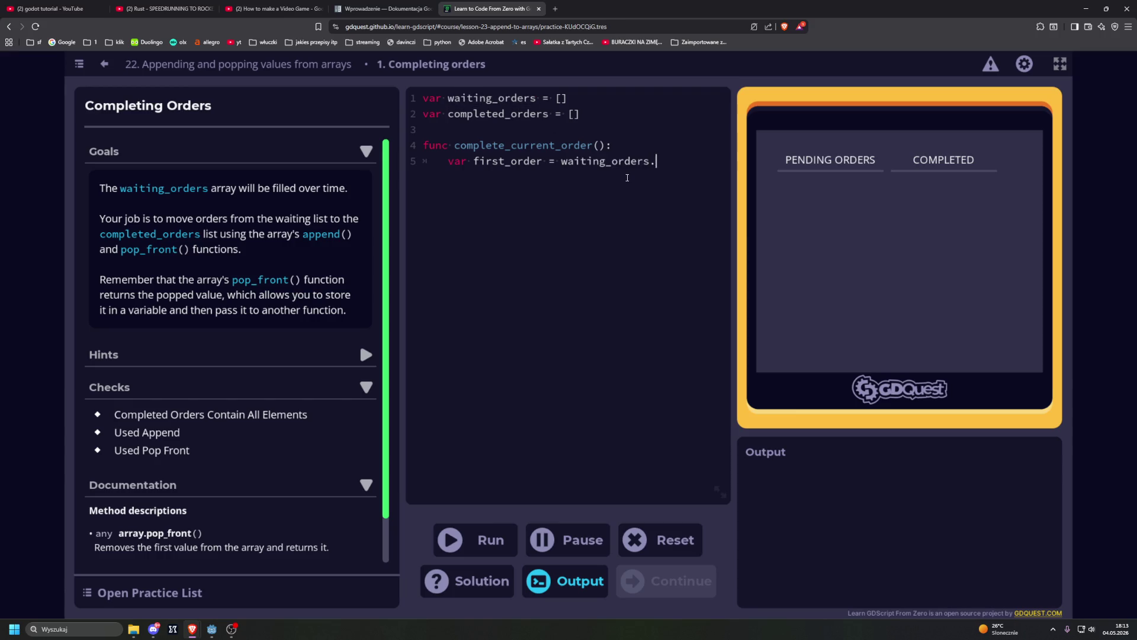
{"action": "type", "text": "pop"}
{"action": "type", "text": "_front()"}
{"action": "key", "text": "Return"}
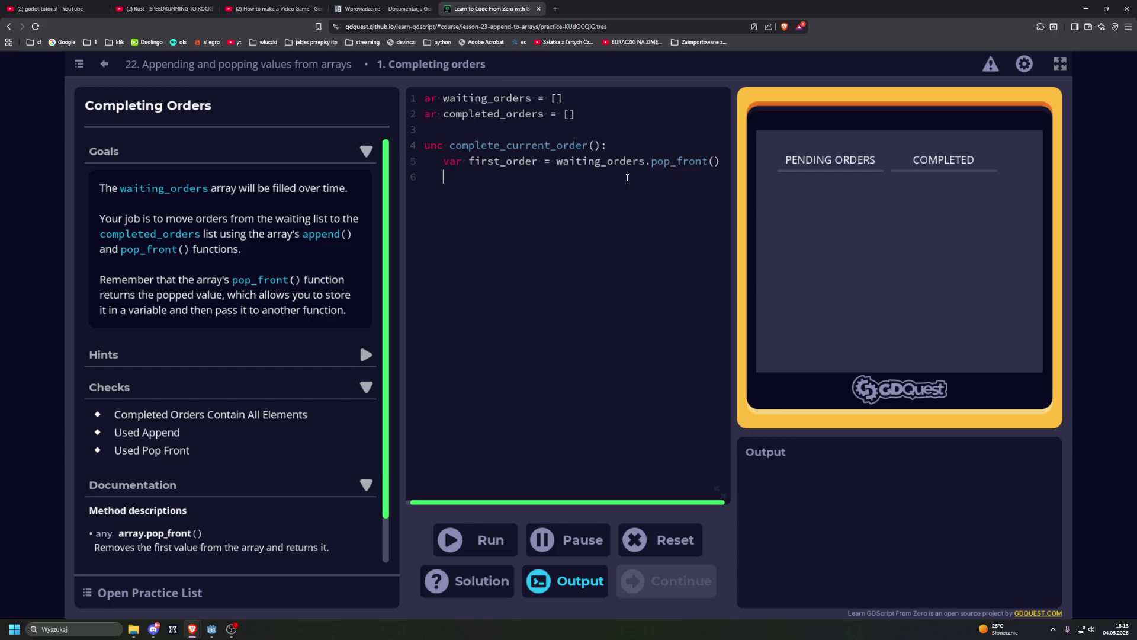
Add completed_orders.append(first_order) on line 6 and run the code.
{"action": "type", "text": "return"}
{"action": "key", "text": "BackSpace"}
{"action": "key", "text": "BackSpace"}
{"action": "key", "text": "BackSpace"}
{"action": "type", "text": "completed"}
{"action": "type", "text": "_orde"}
{"action": "type", "text": "rs.app"}
{"action": "type", "text": "end()"}
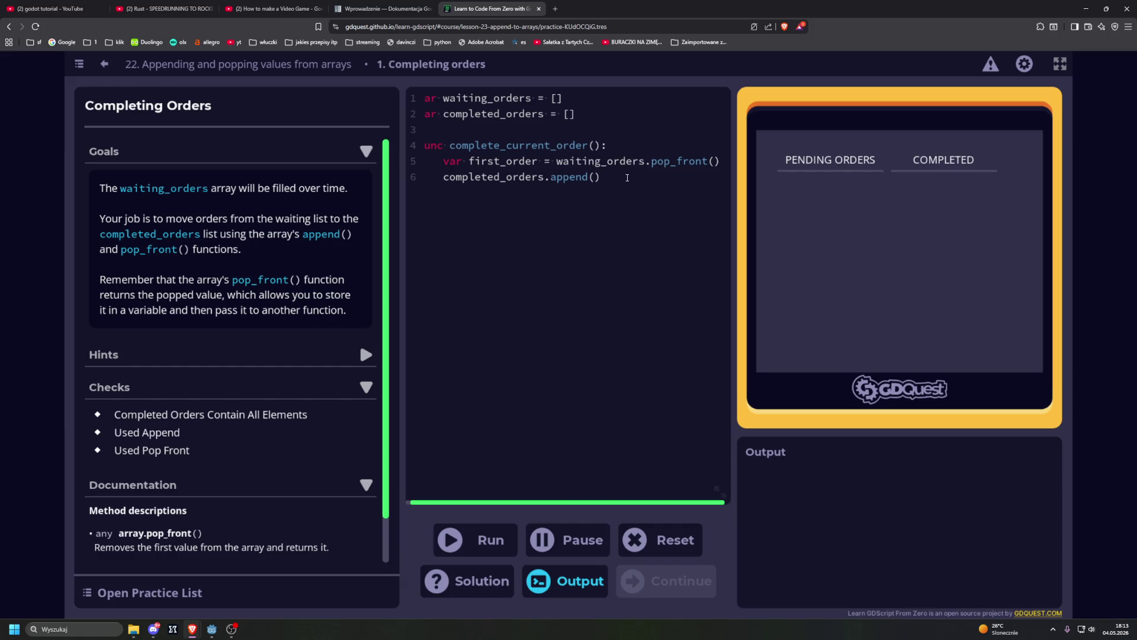
{"action": "left_click_drag", "start_coordinate": [470, 161], "coordinate": [538, 161]}
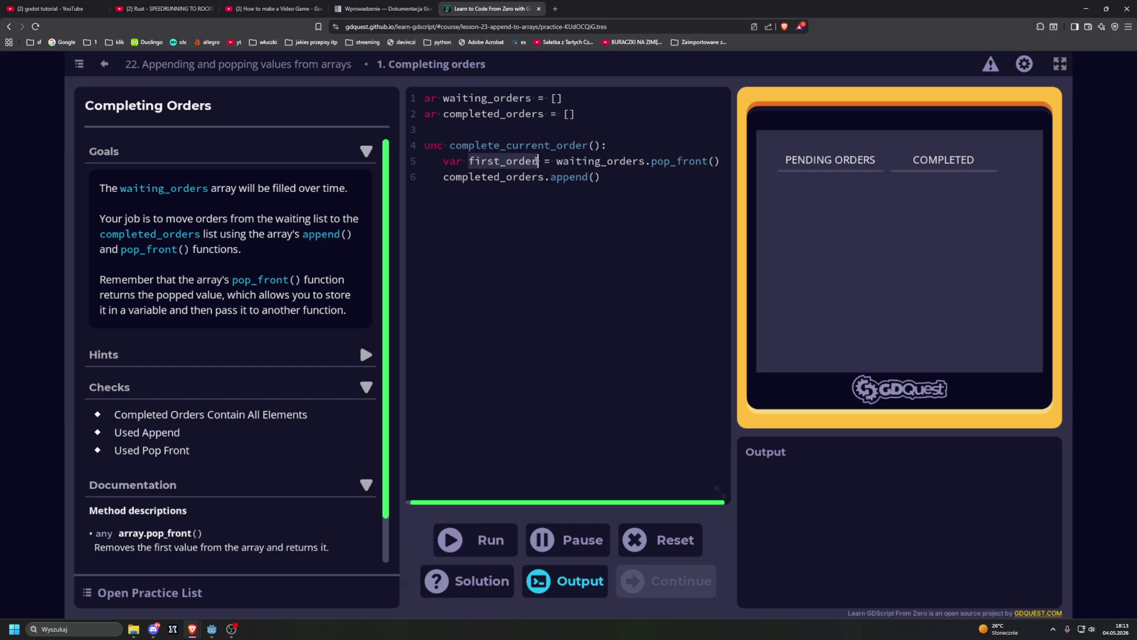
{"action": "key", "text": "Right"}
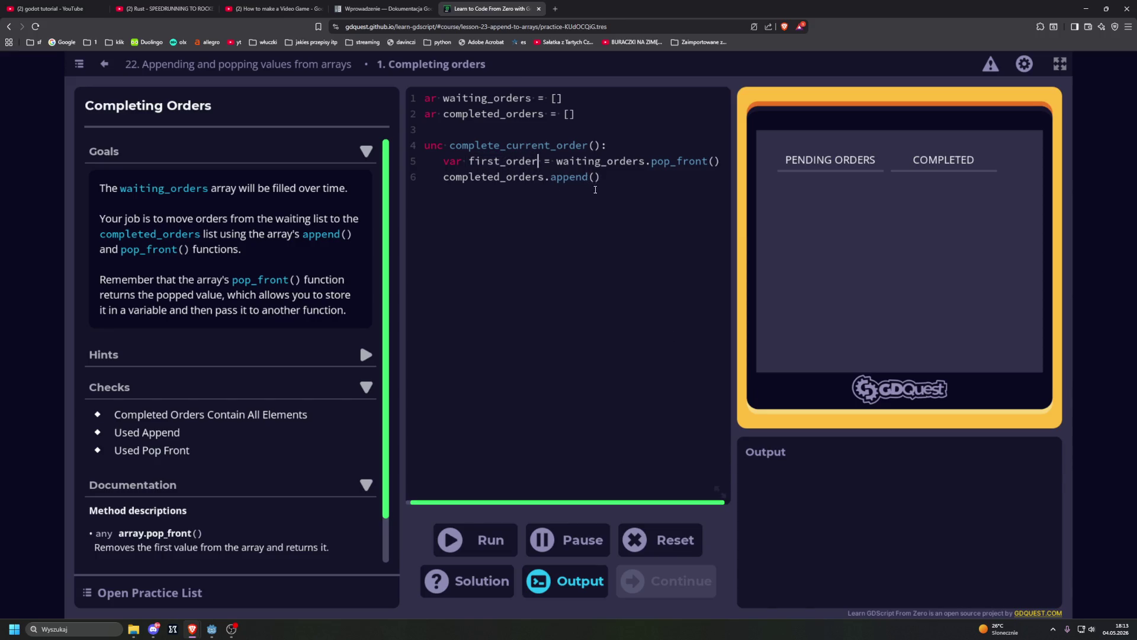
{"action": "left_click", "coordinate": [595, 176]}
{"action": "type", "text": "first_order"}
{"action": "left_click", "coordinate": [477, 542]}
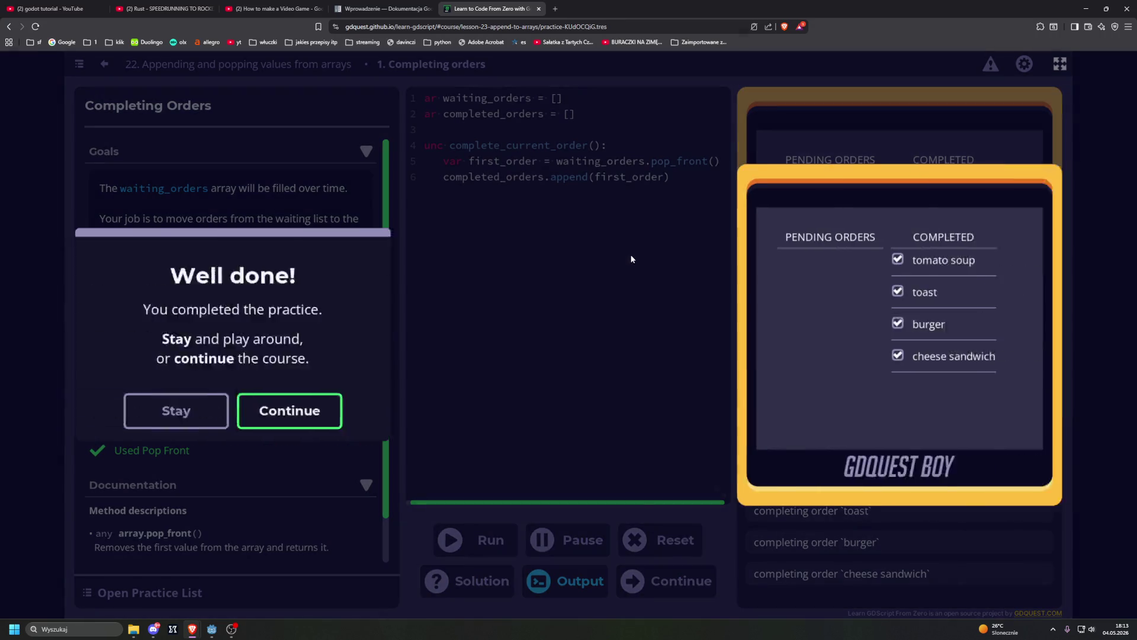
Continue from the Well done! dialog to practice 2, Clearing Up The Crates.
{"action": "left_click", "coordinate": [496, 408]}
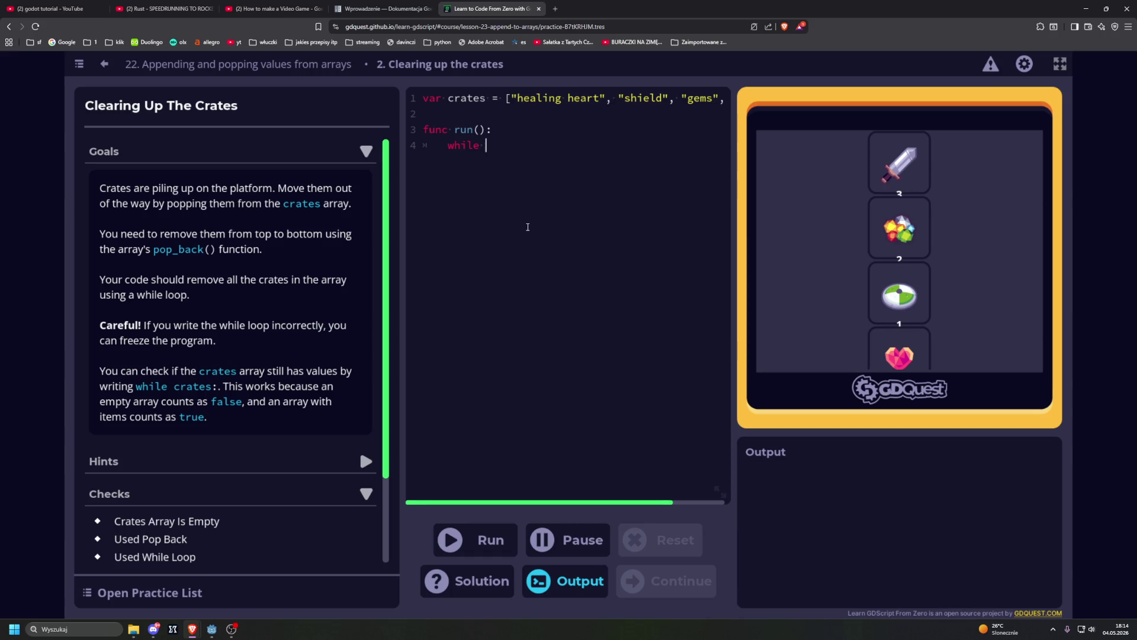
Finish the loop as while crates: with crates.pop_back() inside, then run it.
{"action": "type", "text": "crates:"}
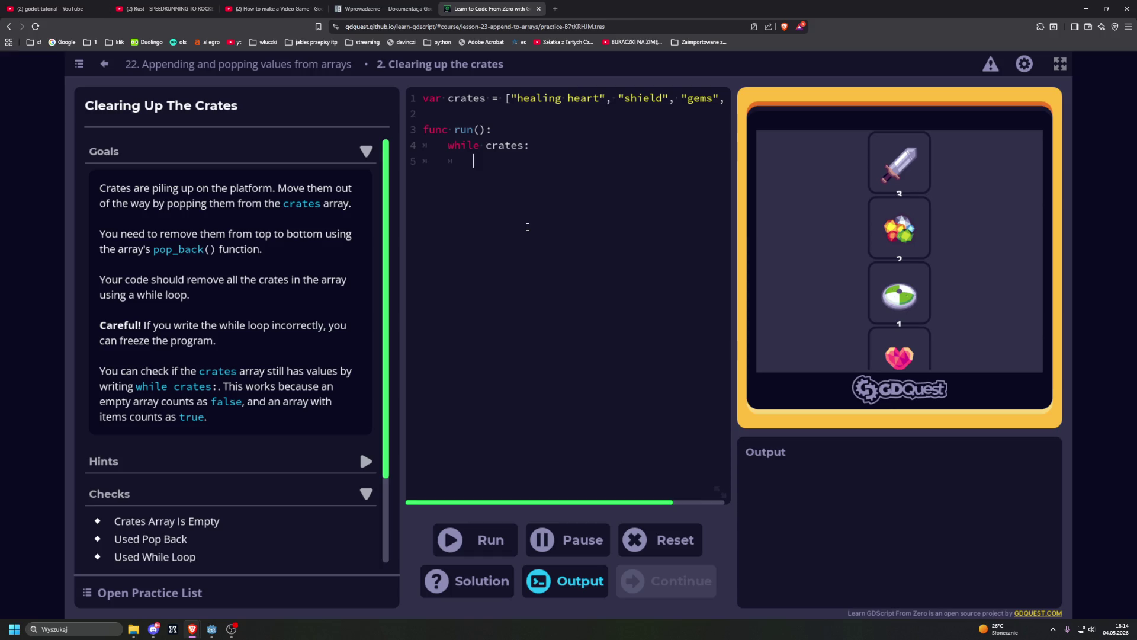
{"action": "type", "text": "crates."}
{"action": "type", "text": "pop"}
{"action": "type", "text": "_back"}
{"action": "type", "text": "("}
{"action": "scroll", "coordinate": [310, 371], "scroll_direction": "down", "scroll_amount": 2}
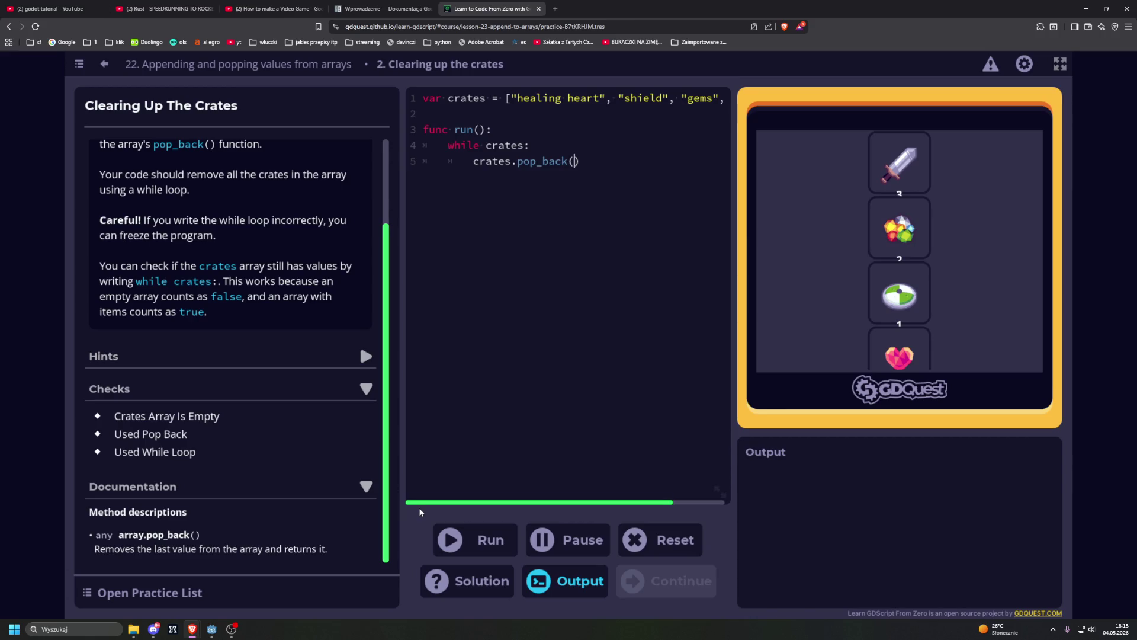
{"action": "left_click", "coordinate": [474, 541]}
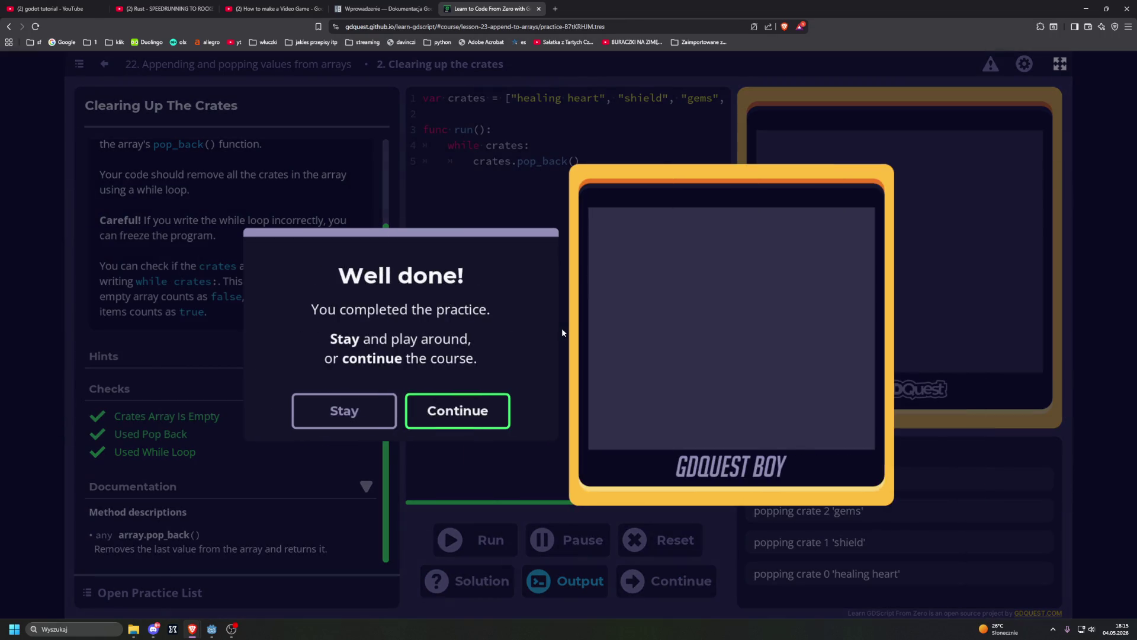
Continue past the Well done! and Lesson complete! dialogs to lesson 23, Accessing values in arrays.
{"action": "left_click", "coordinate": [468, 411]}
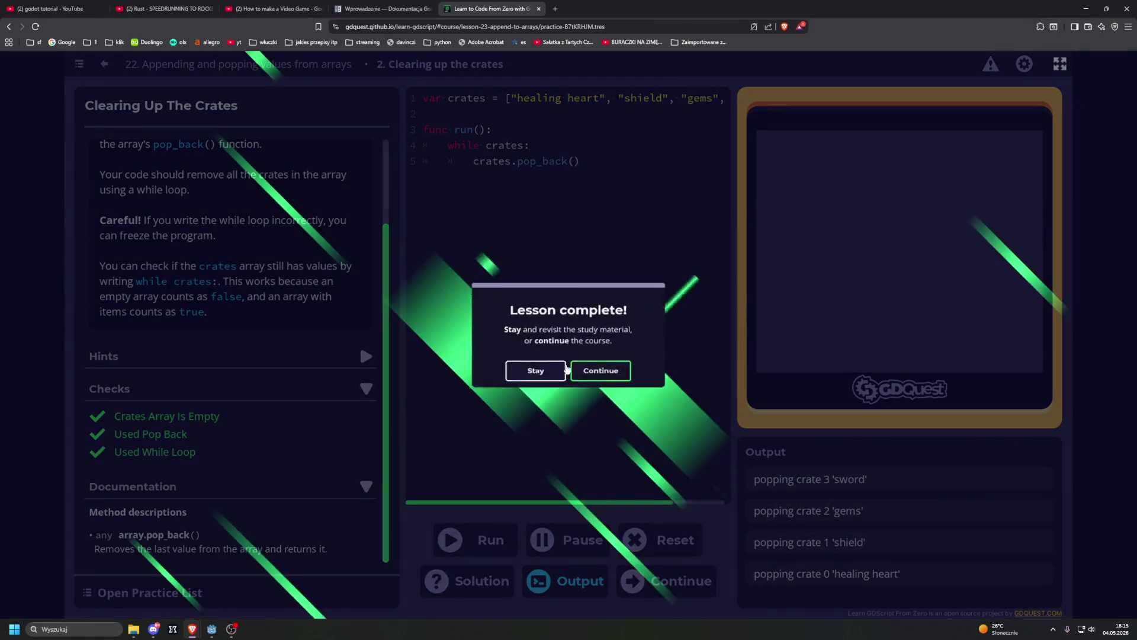
{"action": "left_click", "coordinate": [613, 392]}
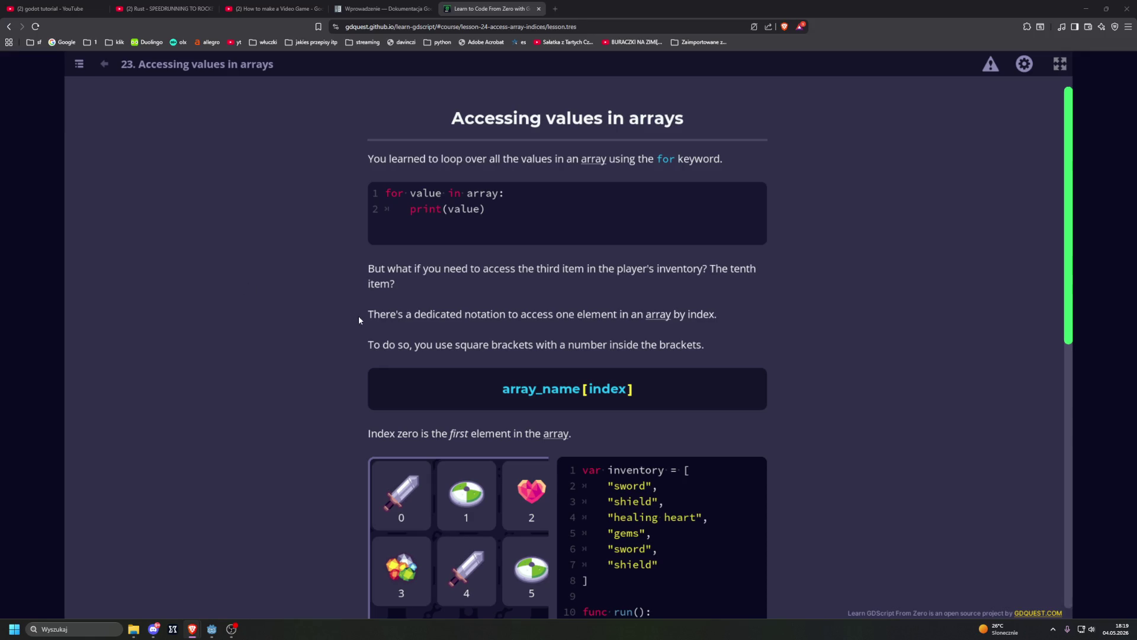
{"action": "scroll", "coordinate": [358, 317], "scroll_direction": "down", "scroll_amount": 3}
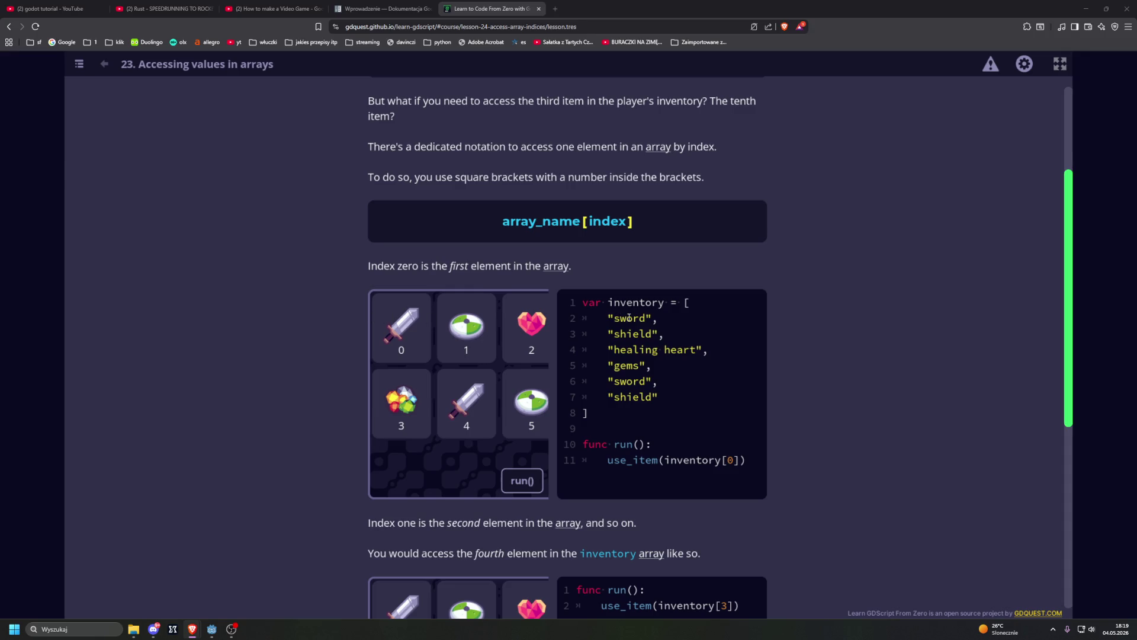
{"action": "scroll", "coordinate": [291, 298], "scroll_direction": "down", "scroll_amount": 1}
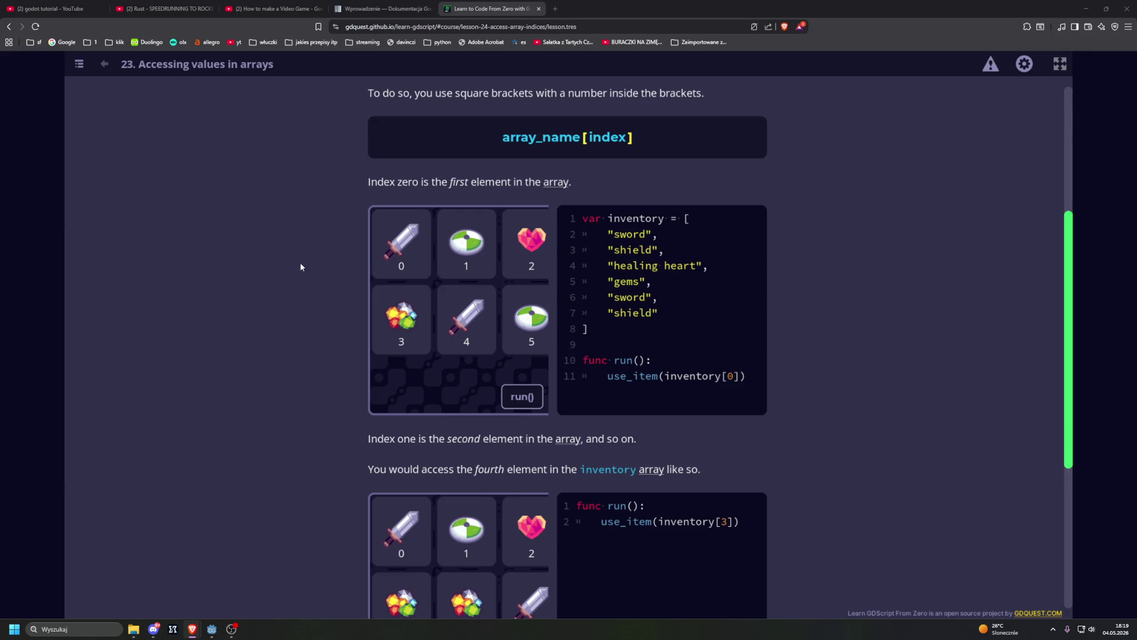
{"action": "scroll", "coordinate": [324, 312], "scroll_direction": "down", "scroll_amount": 1}
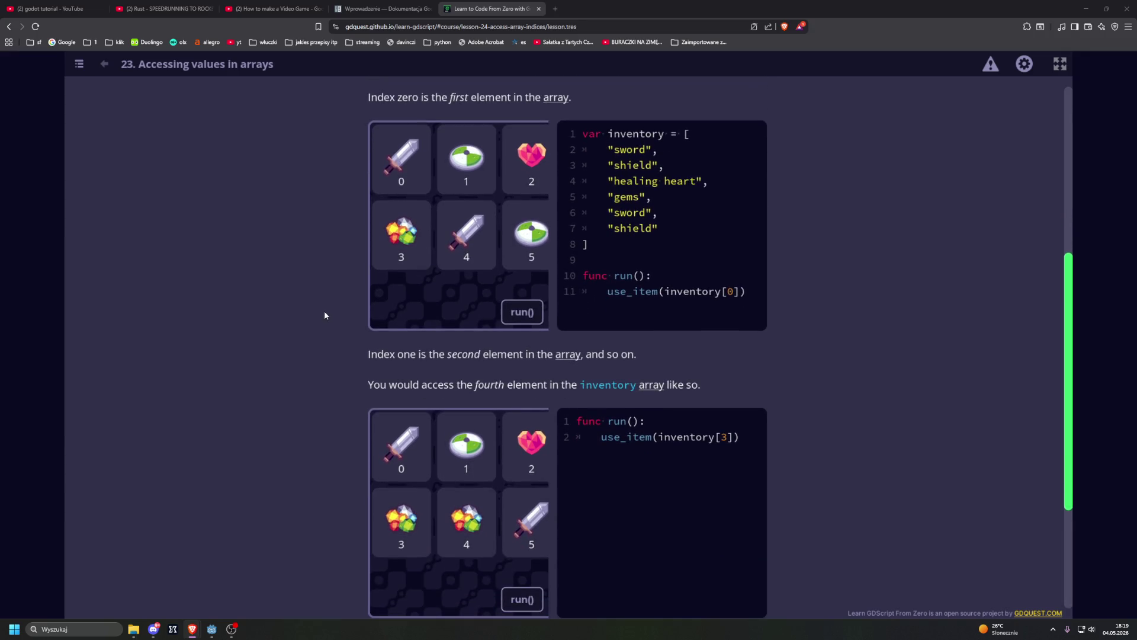
{"action": "scroll", "coordinate": [324, 311], "scroll_direction": "down", "scroll_amount": 2}
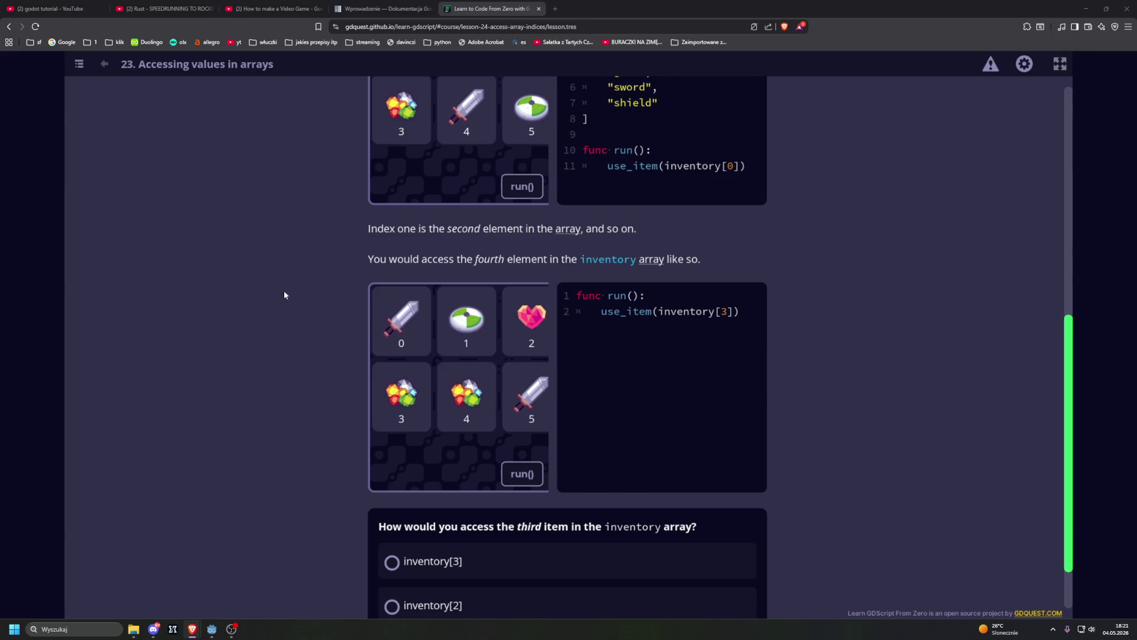
{"action": "scroll", "coordinate": [322, 255], "scroll_direction": "down", "scroll_amount": 1}
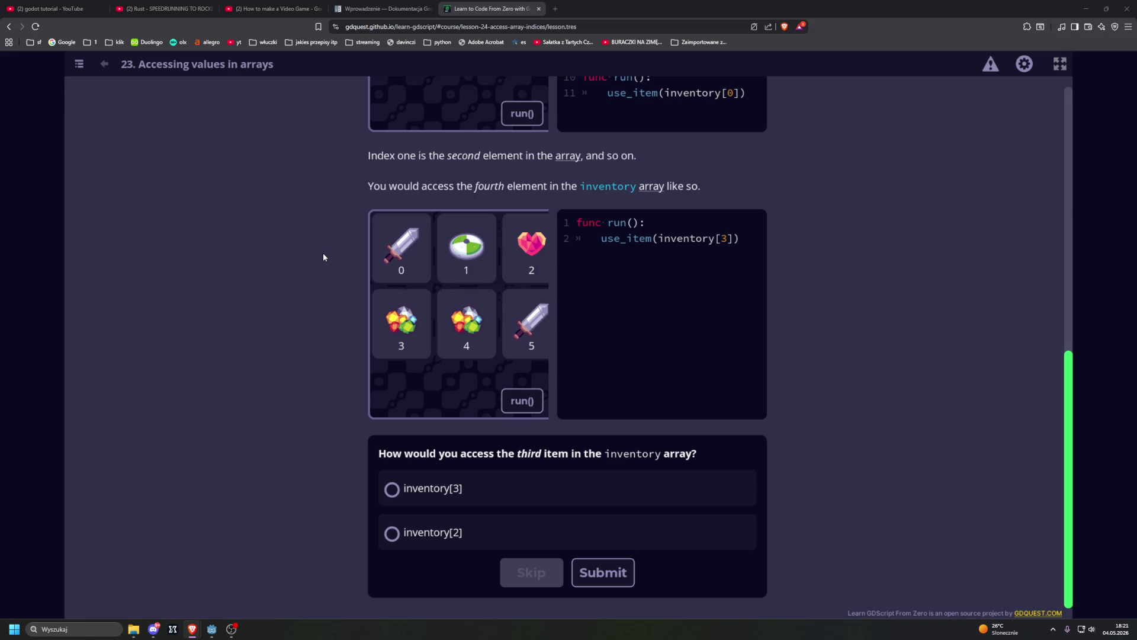
Submit inventory[2] as the third-item answer, then scroll to the negative indices section.
{"action": "left_click", "coordinate": [388, 533]}
{"action": "left_click", "coordinate": [631, 583]}
{"action": "scroll", "coordinate": [185, 294], "scroll_direction": "down", "scroll_amount": 3}
{"action": "scroll", "coordinate": [185, 294], "scroll_direction": "down", "scroll_amount": 2}
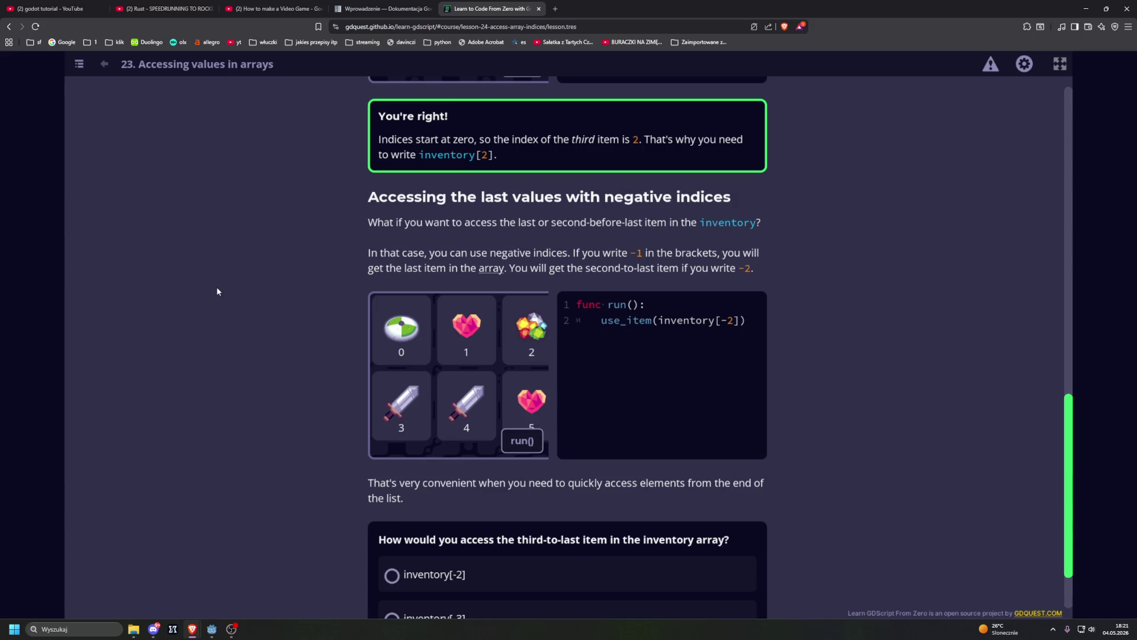
{"action": "scroll", "coordinate": [324, 282], "scroll_direction": "down", "scroll_amount": 1}
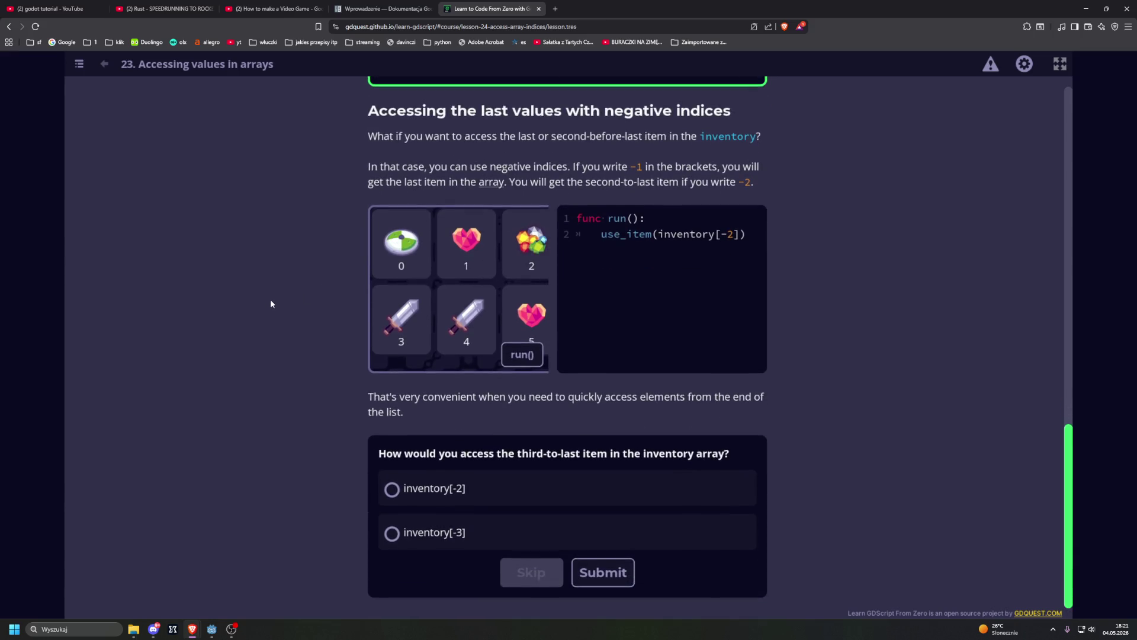
Submit inventory[-3] as the answer to the third-to-last item quiz.
{"action": "left_click", "coordinate": [396, 532]}
{"action": "left_click", "coordinate": [604, 573]}
{"action": "scroll", "coordinate": [301, 427], "scroll_direction": "down", "scroll_amount": 4}
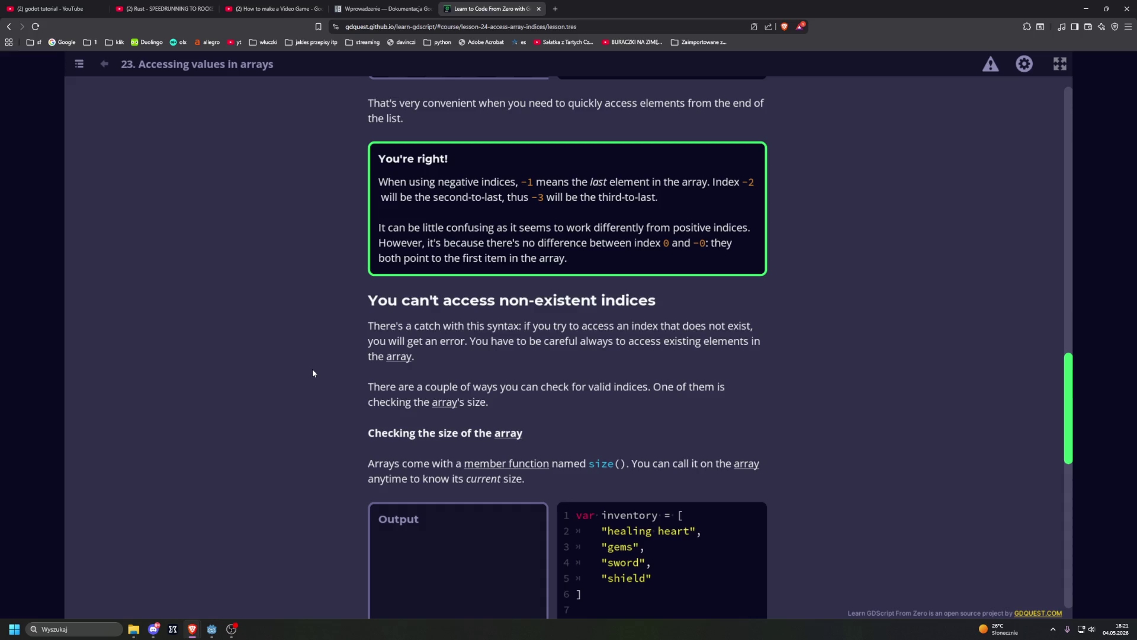
Run the inventory size() example so its output shows 4.
{"action": "scroll", "coordinate": [313, 372], "scroll_direction": "down", "scroll_amount": 1}
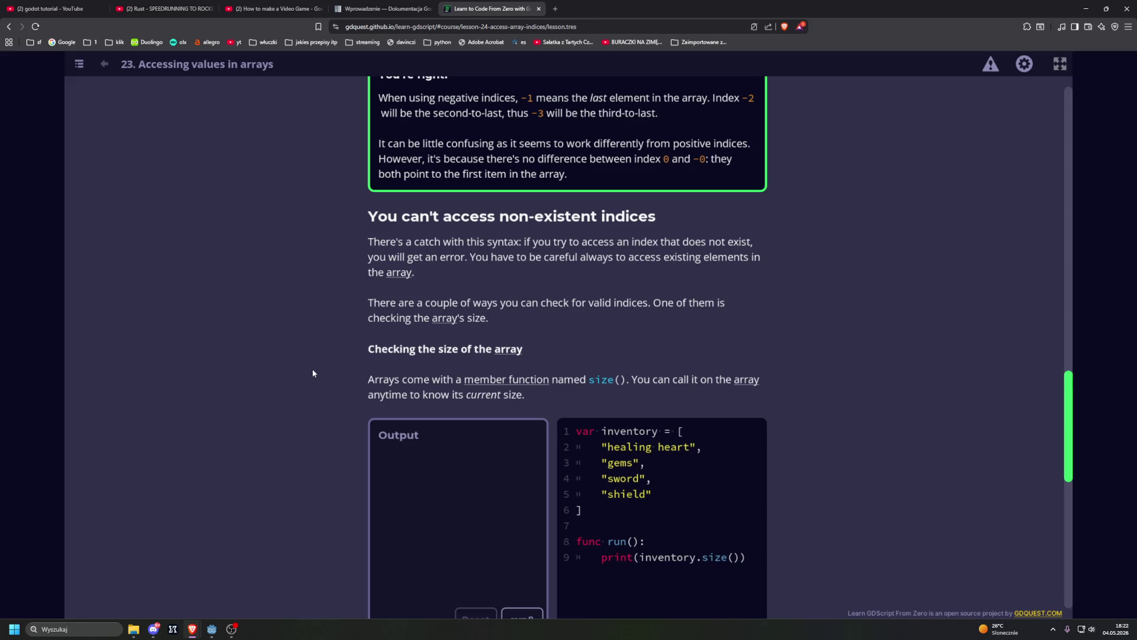
{"action": "scroll", "coordinate": [313, 373], "scroll_direction": "down", "scroll_amount": 2}
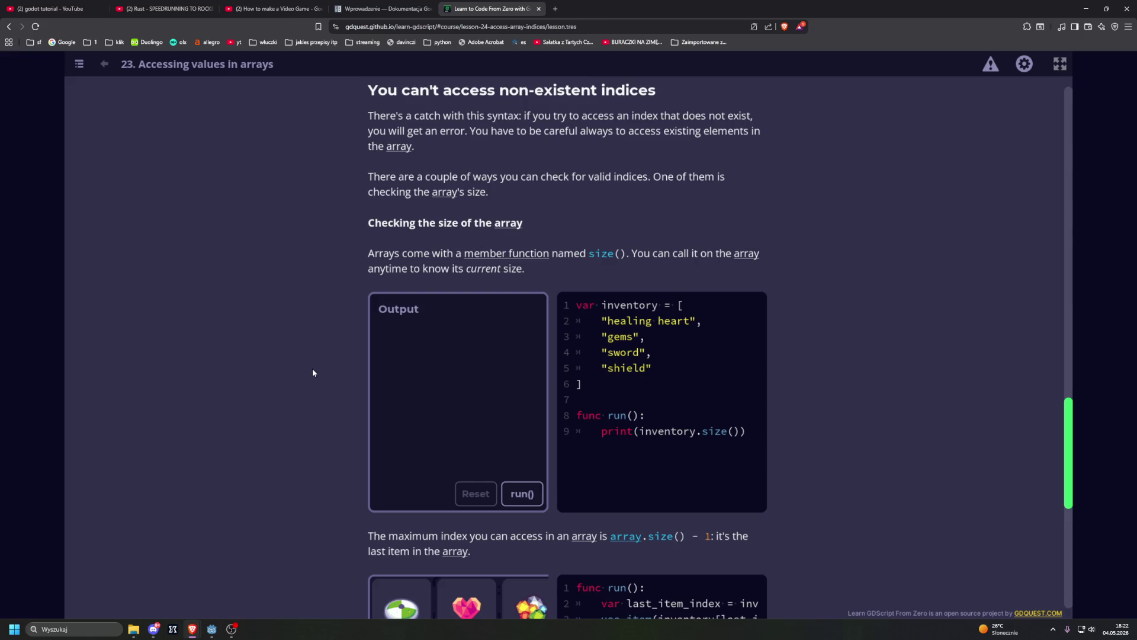
{"action": "left_click", "coordinate": [522, 494]}
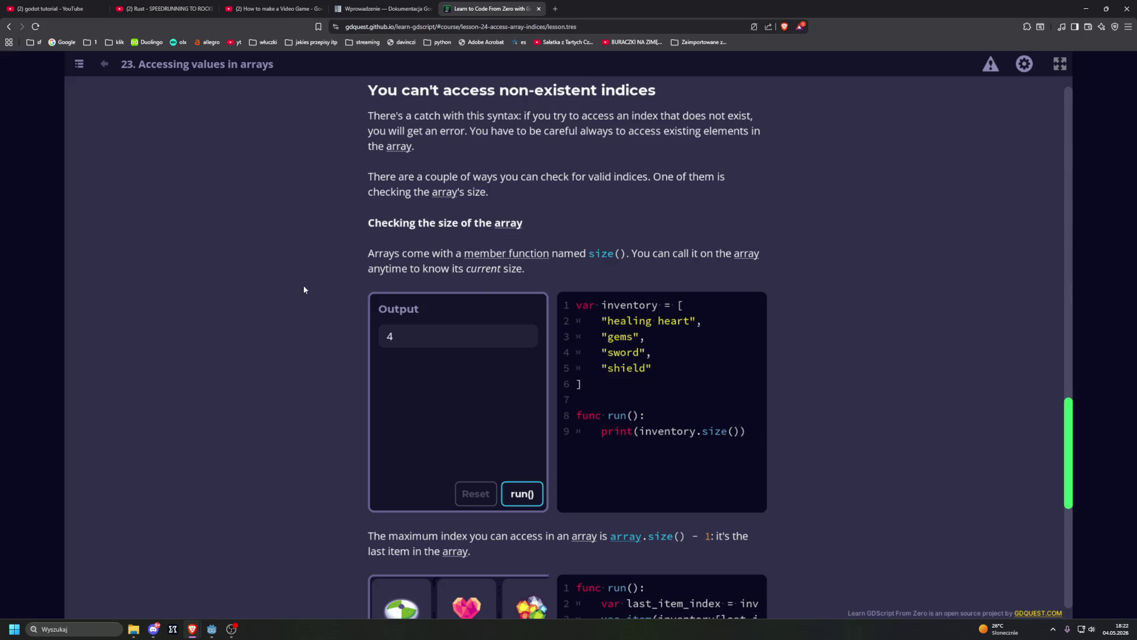
{"action": "scroll", "coordinate": [317, 294], "scroll_direction": "down", "scroll_amount": 3}
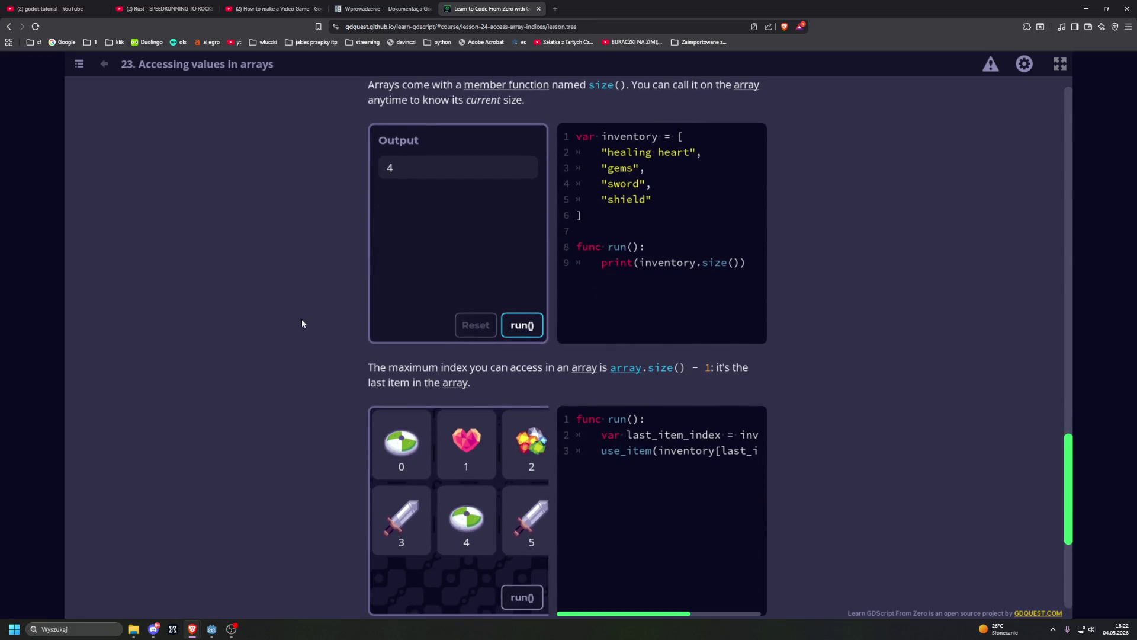
{"action": "scroll", "coordinate": [293, 333], "scroll_direction": "down", "scroll_amount": 2}
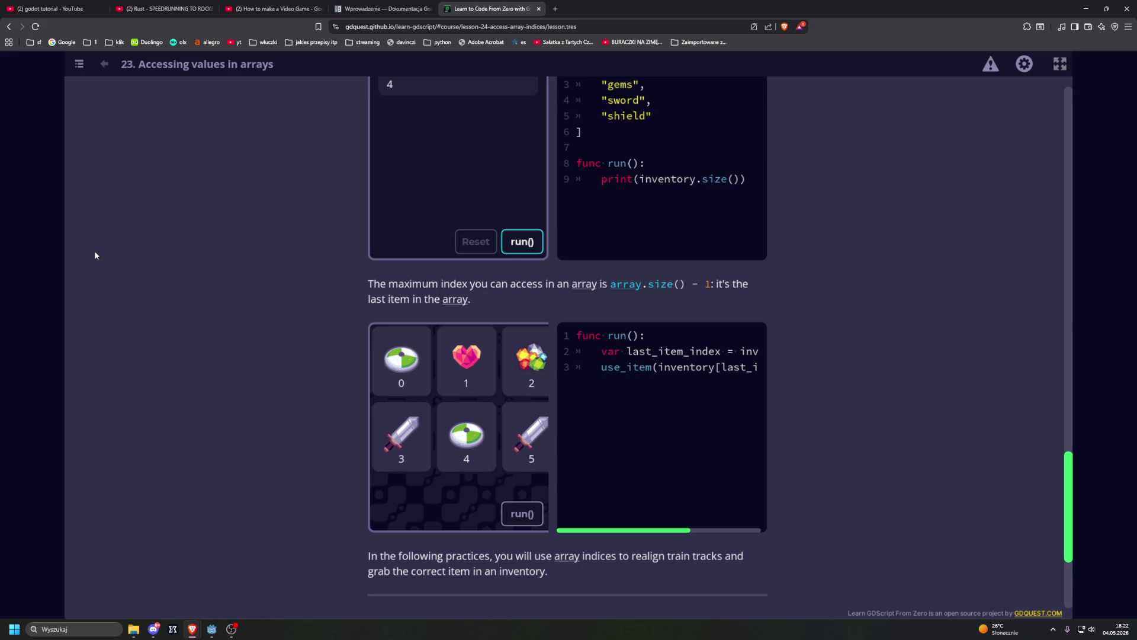
{"action": "key", "text": "ctrl+t"}
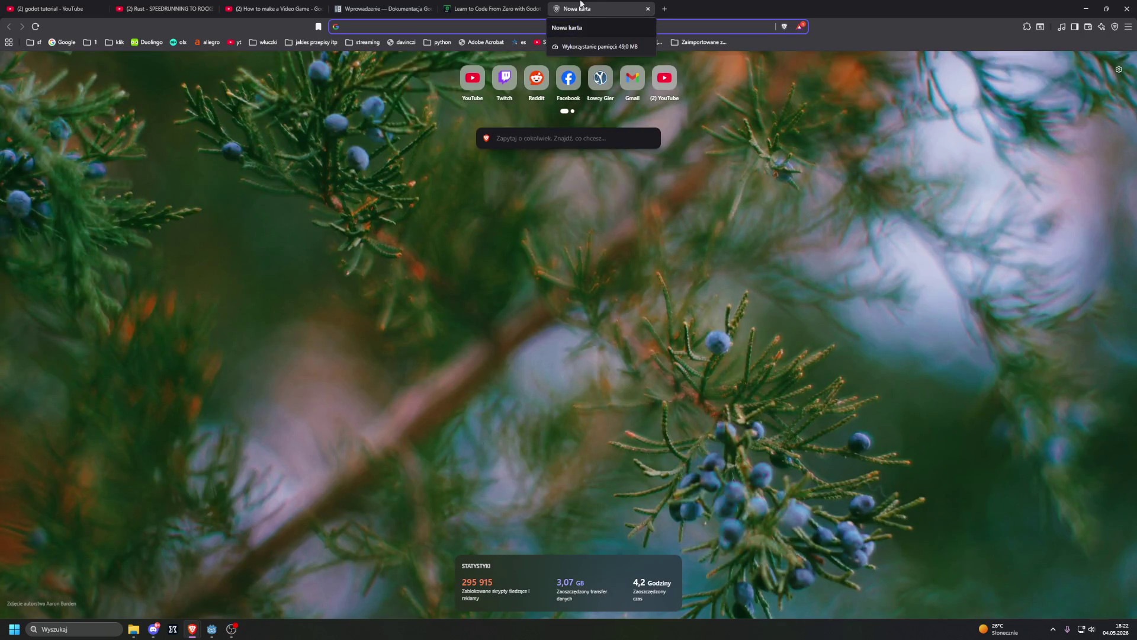
{"action": "key", "text": "ctrl+w"}
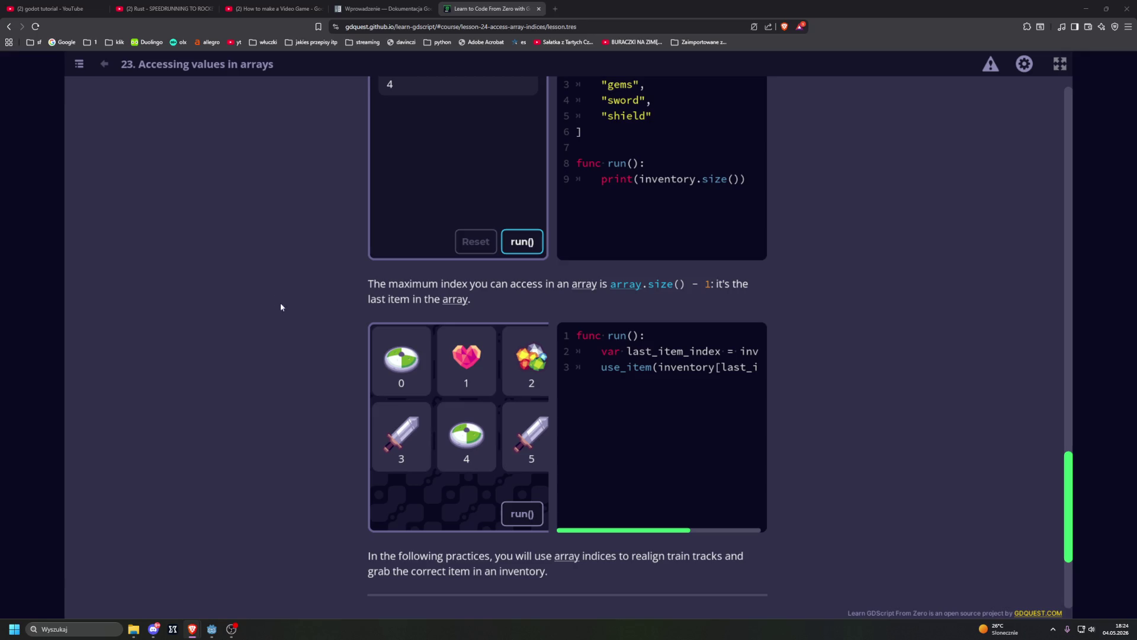
{"action": "scroll", "coordinate": [309, 311], "scroll_direction": "down", "scroll_amount": 4}
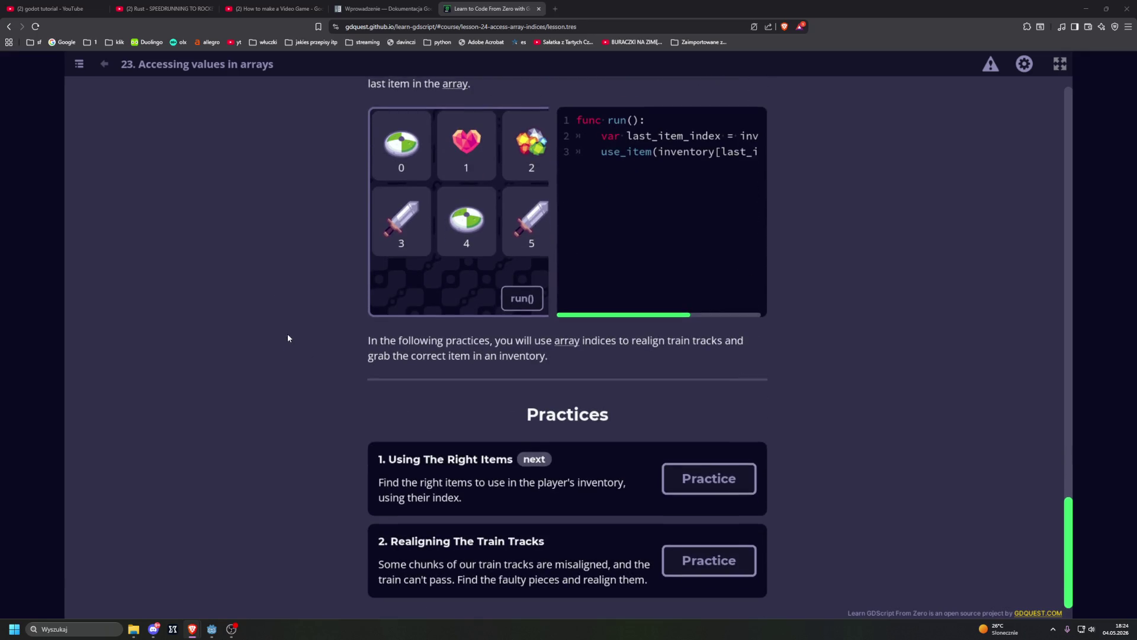
Launch practice '1. Using The Right Items' with its empty pick_items() function.
{"action": "left_click", "coordinate": [709, 478]}
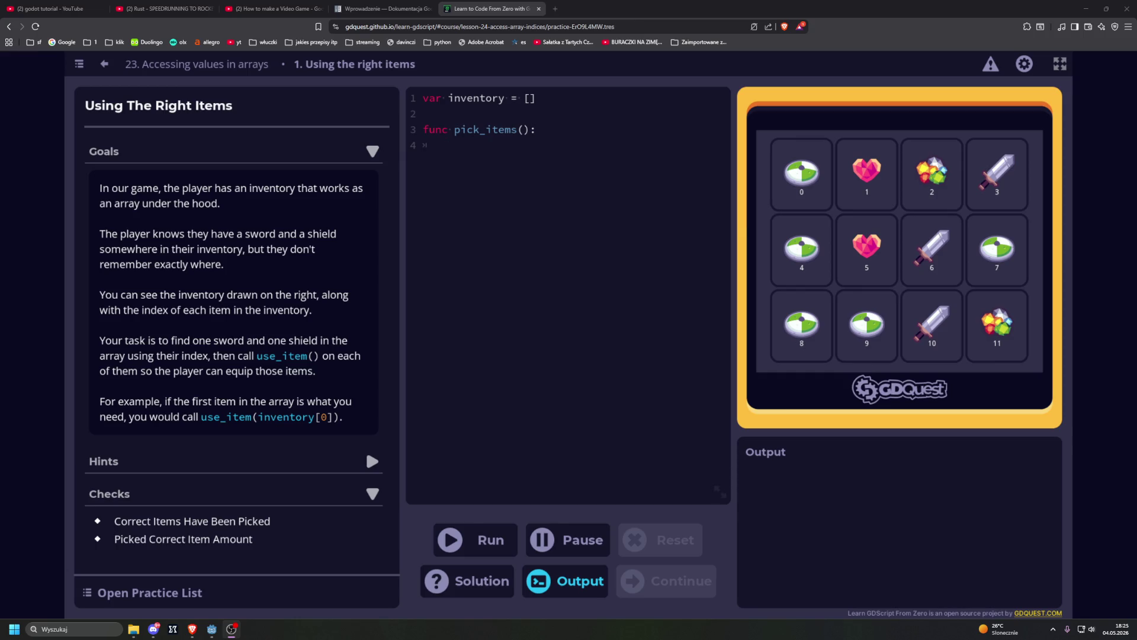
{"action": "key", "text": "alt+Tab"}
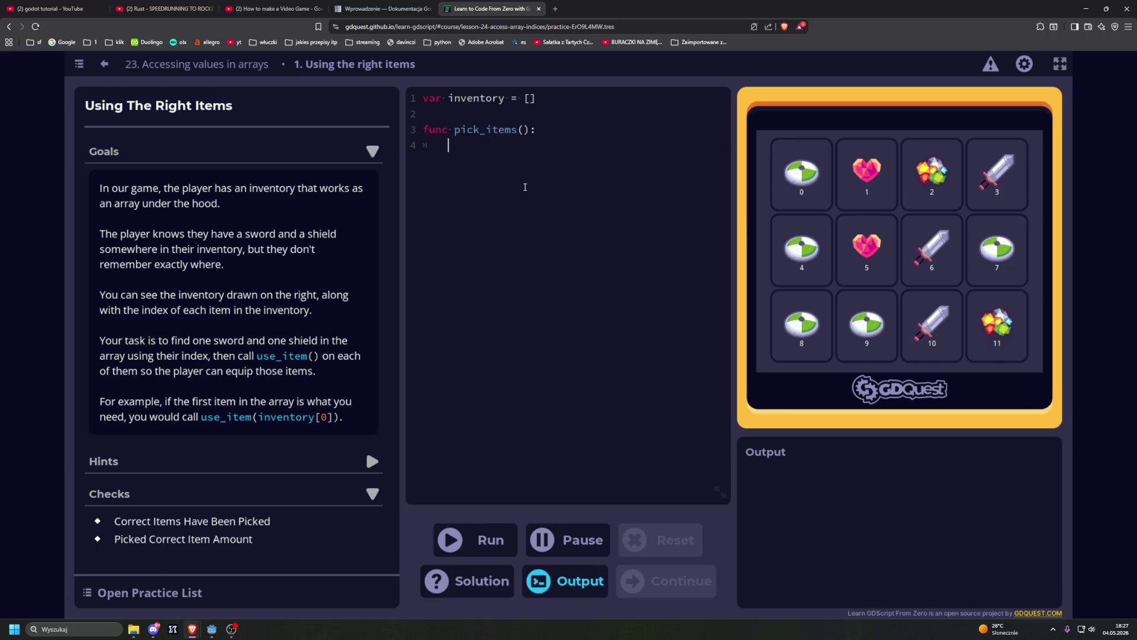
Add the call use_item(inventory[3]) on line 4 of pick_items.
{"action": "type", "text": "use"}
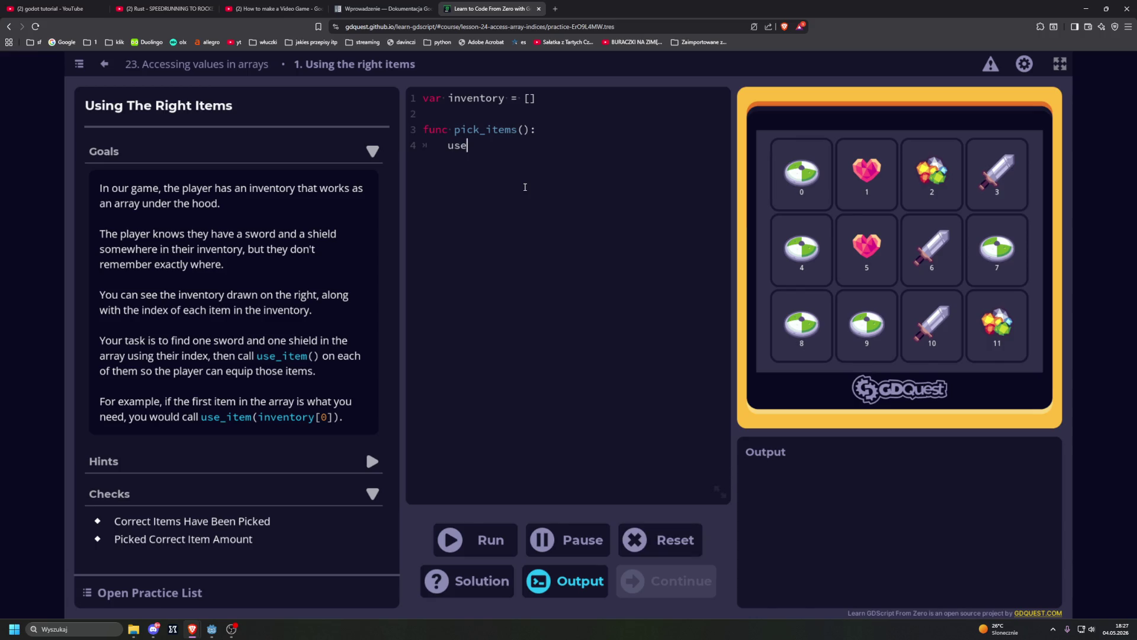
{"action": "type", "text": "_item(in"}
{"action": "type", "text": "ventory"}
{"action": "type", "text": "["}
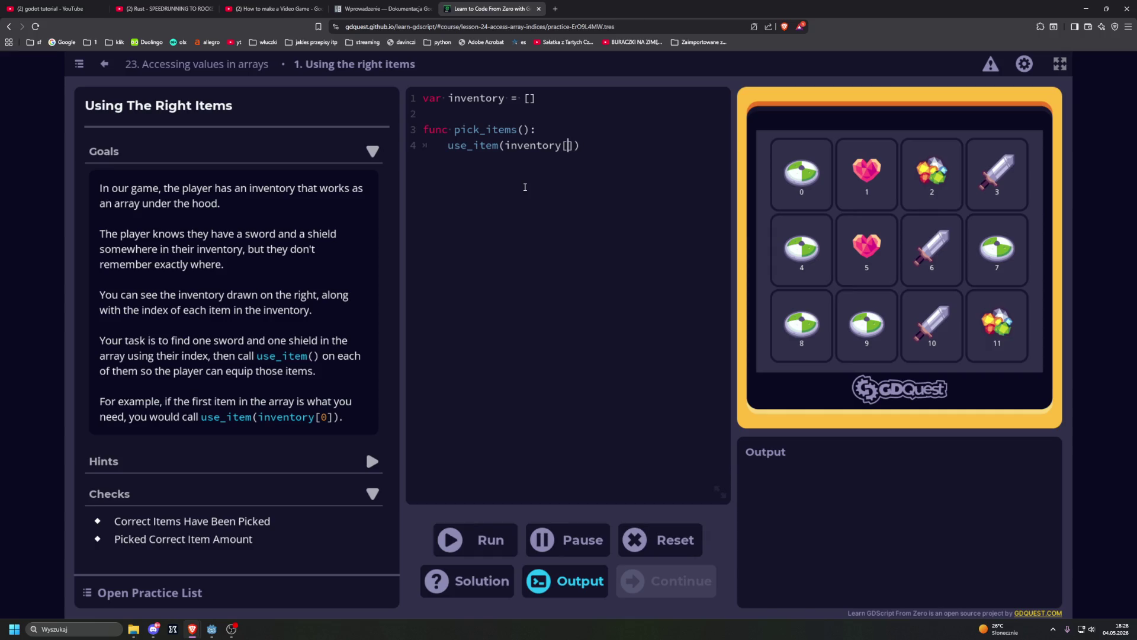
{"action": "type", "text": "3"}
{"action": "key", "text": "Right"}
{"action": "key", "text": "Right"}
Add use_item(intentory[0]) on line 5, fix its bracket, and run, exposing an undeclared-identifier error.
{"action": "type", "text": "use_u"}
{"action": "key", "text": "BackSpace"}
{"action": "type", "text": "item("}
{"action": "type", "text": "intentory"}
{"action": "type", "text": ")"}
{"action": "type", "text": "["}
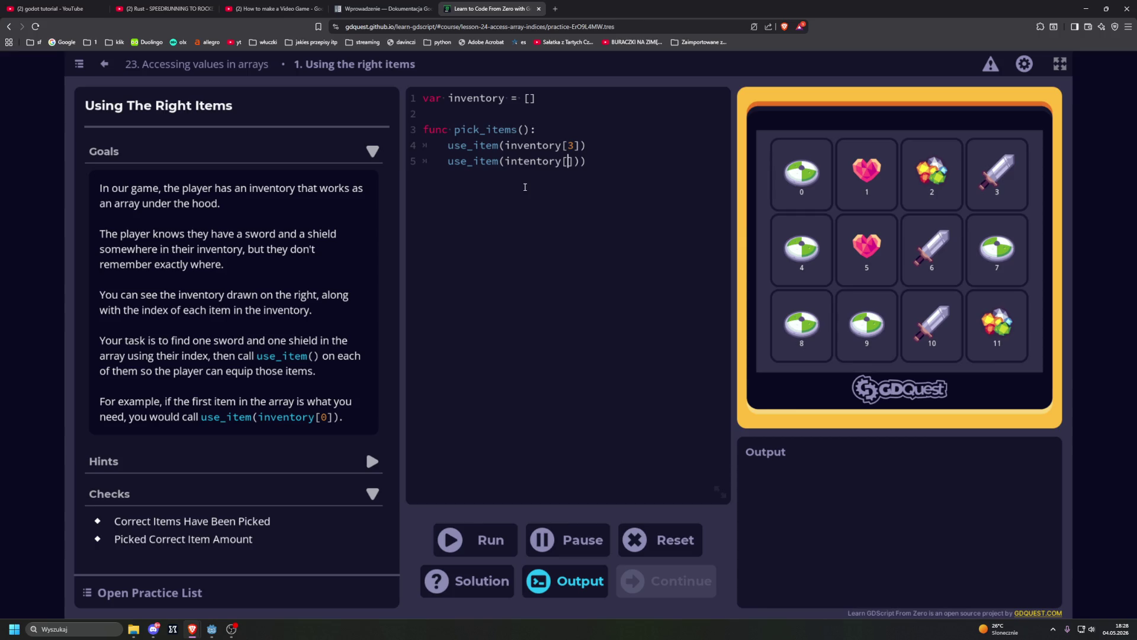
{"action": "type", "text": "0"}
{"action": "key", "text": "Right"}
{"action": "key", "text": "BackSpace"}
{"action": "type", "text": "]"}
{"action": "key", "text": "F5"}
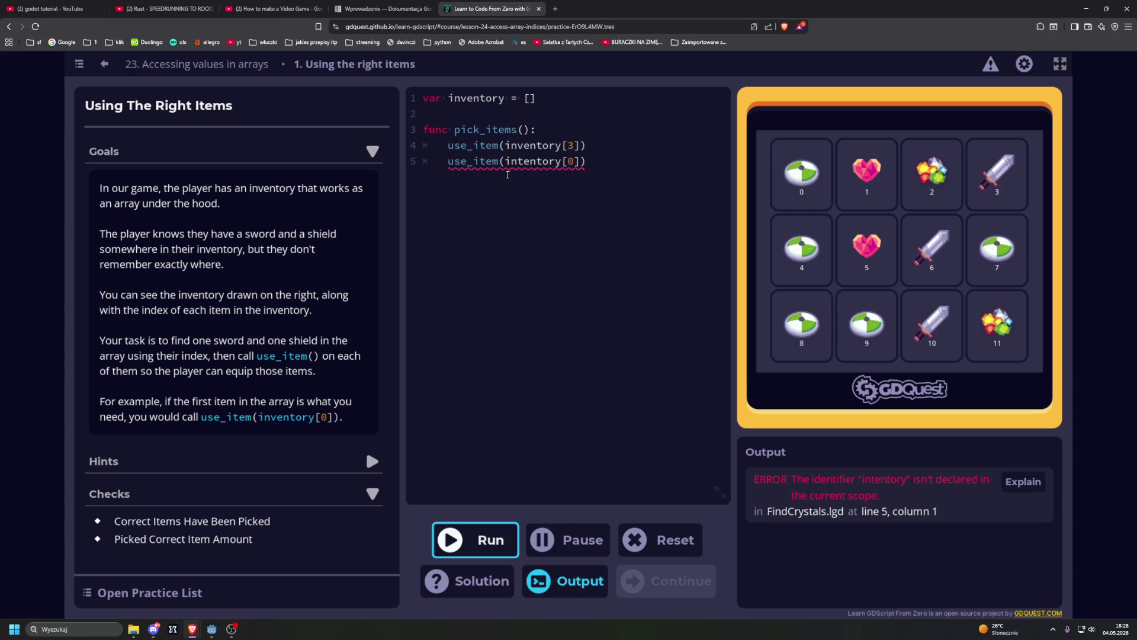
{"action": "left_click", "coordinate": [519, 161]}
{"action": "type", "text": "v"}
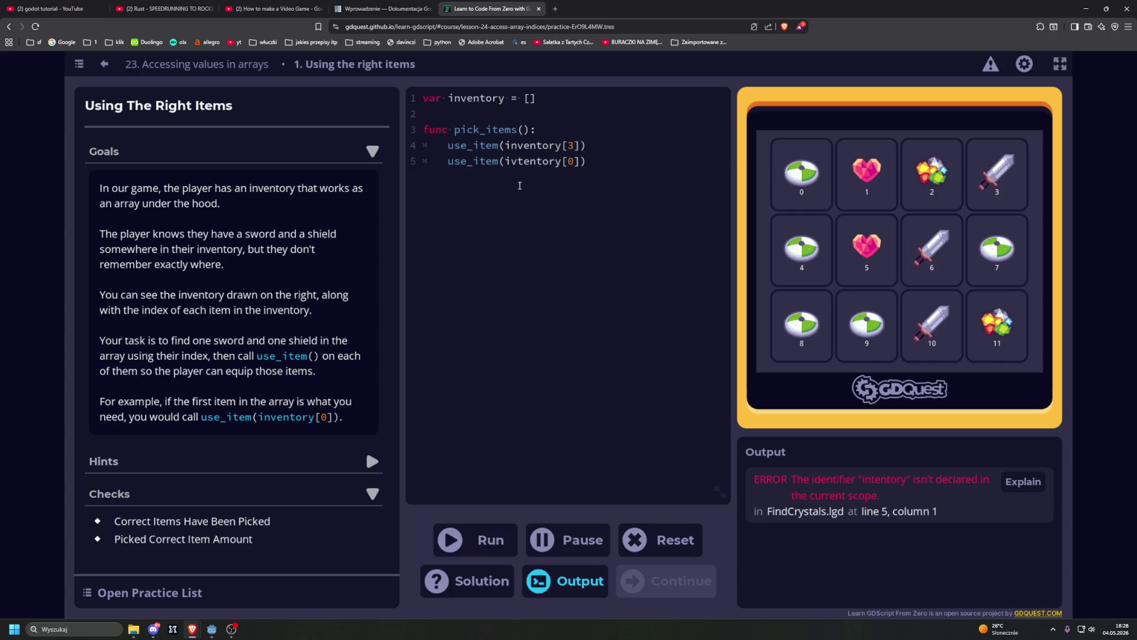
Correct 'intentory' to 'inventory' on line 5 and rerun, outputting used items [sword, shield].
{"action": "key", "text": "F5"}
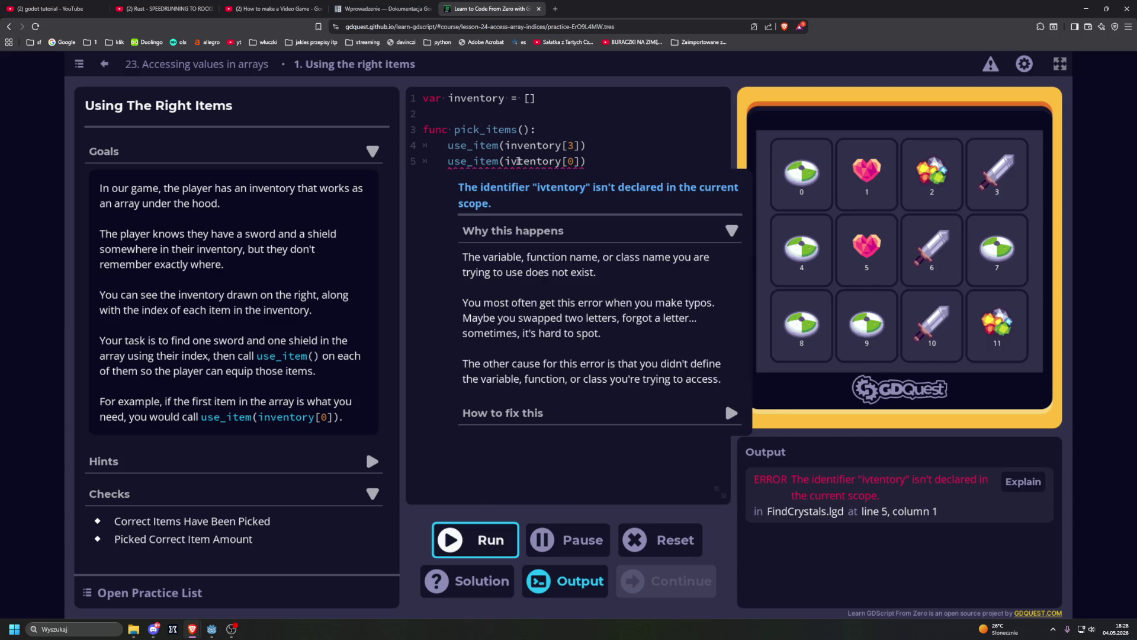
{"action": "left_click", "coordinate": [518, 161]}
{"action": "key", "text": "BackSpace"}
{"action": "type", "text": "nv"}
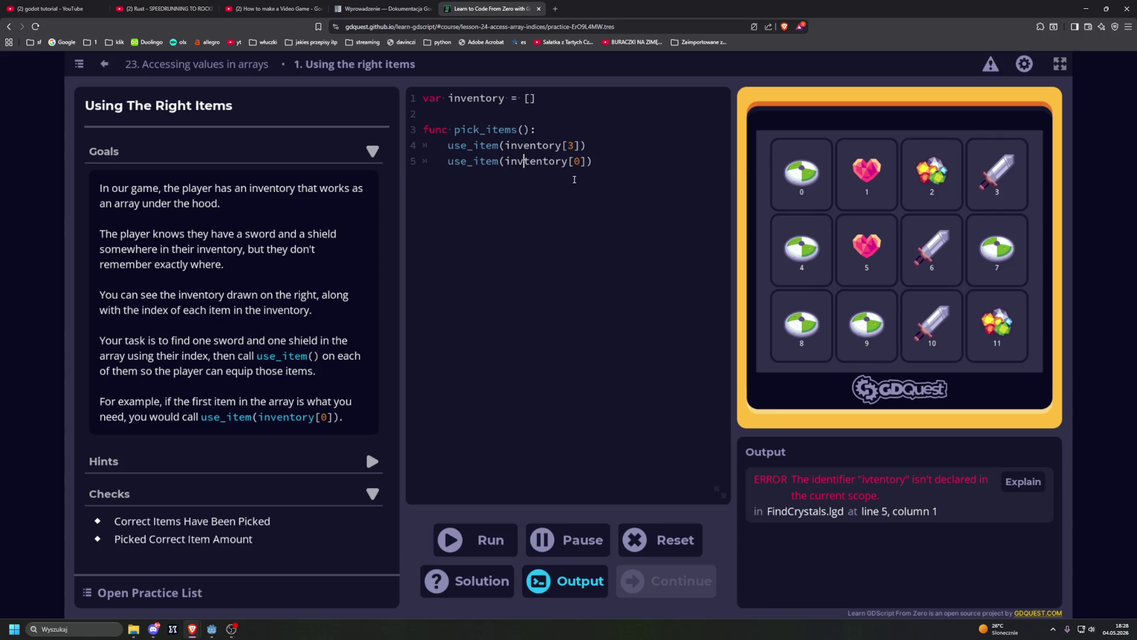
{"action": "key", "text": "Right"}
{"action": "key", "text": "Right"}
{"action": "key", "text": "Delete"}
{"action": "key", "text": "BackSpace"}
{"action": "key", "text": "BackSpace"}
{"action": "type", "text": "en"}
{"action": "left_click", "coordinate": [474, 539]}
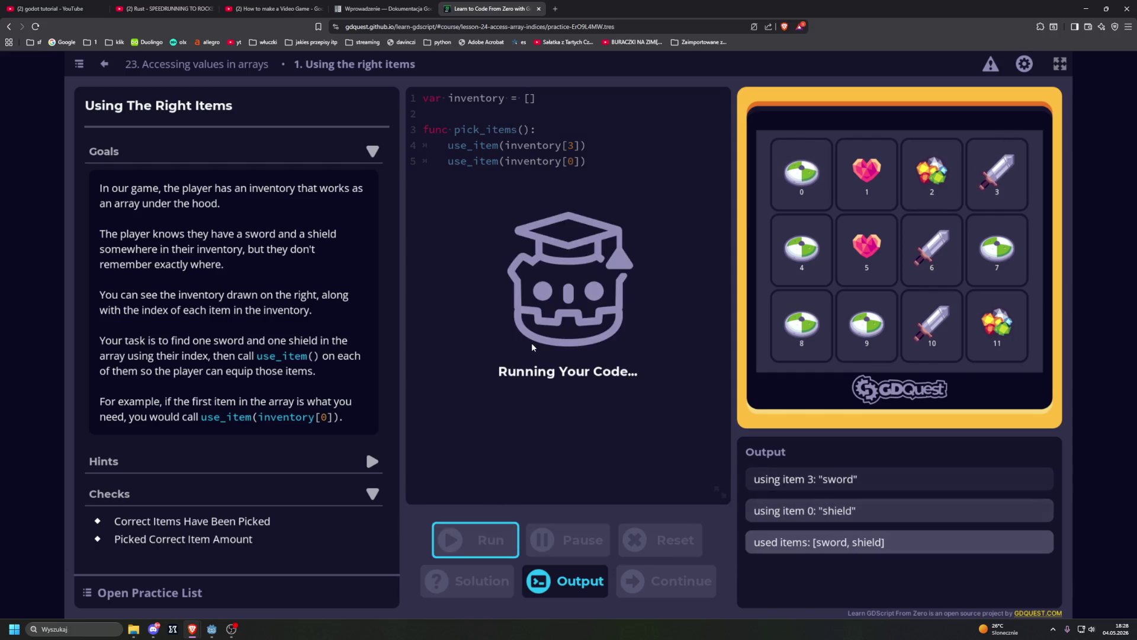
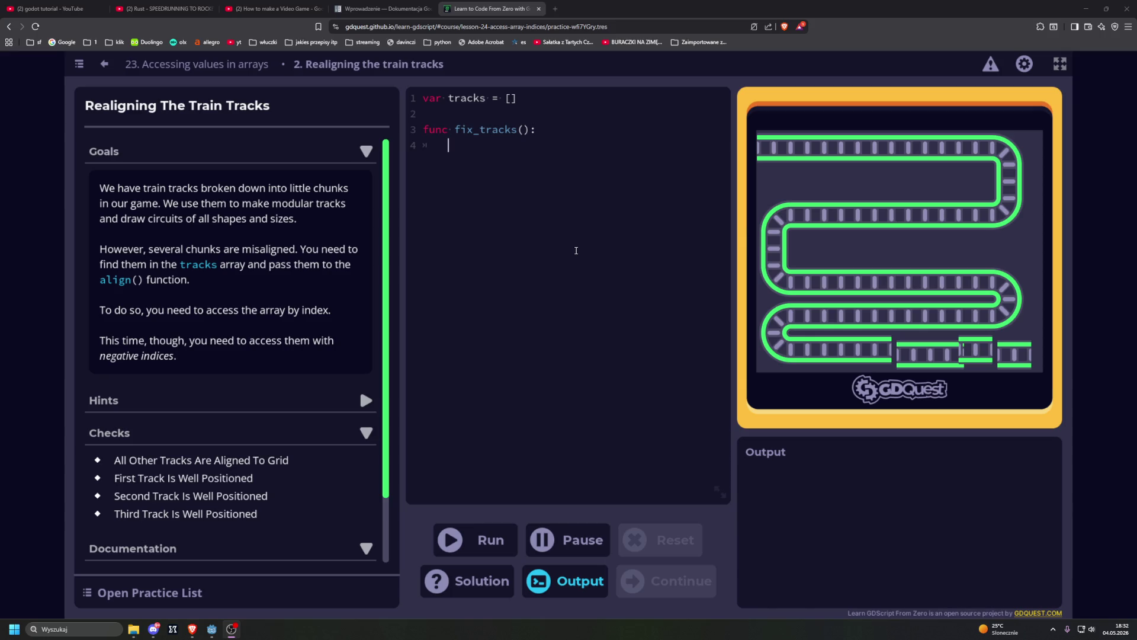
Write align(tracks[-1, -2, -3) in the practice editor and run it.
{"action": "left_click", "coordinate": [567, 249]}
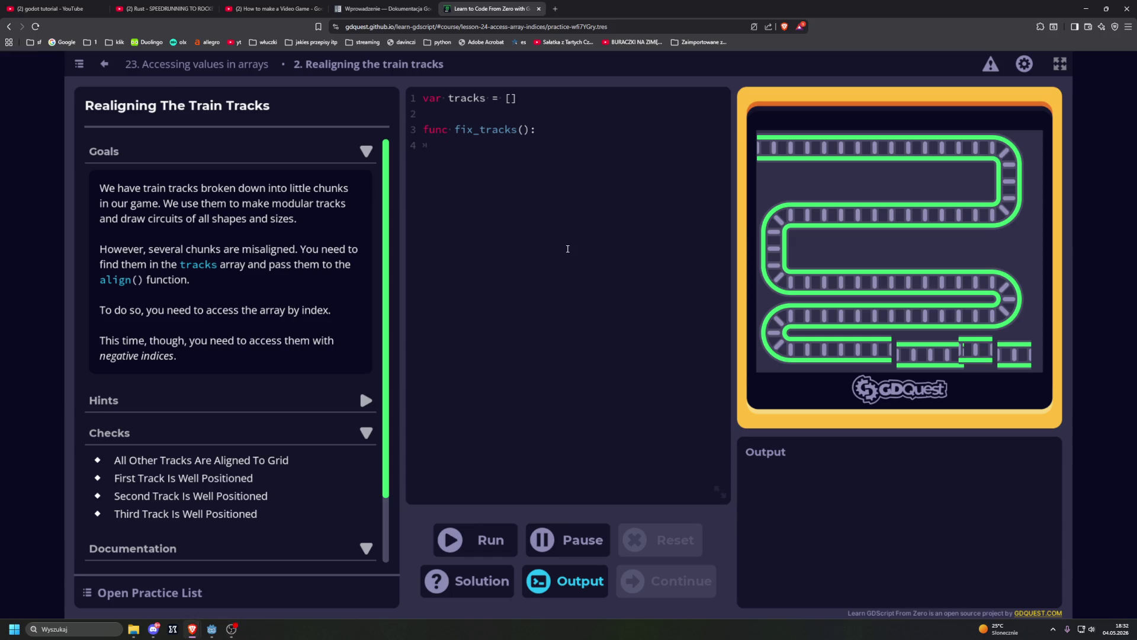
{"action": "type", "text": "align("}
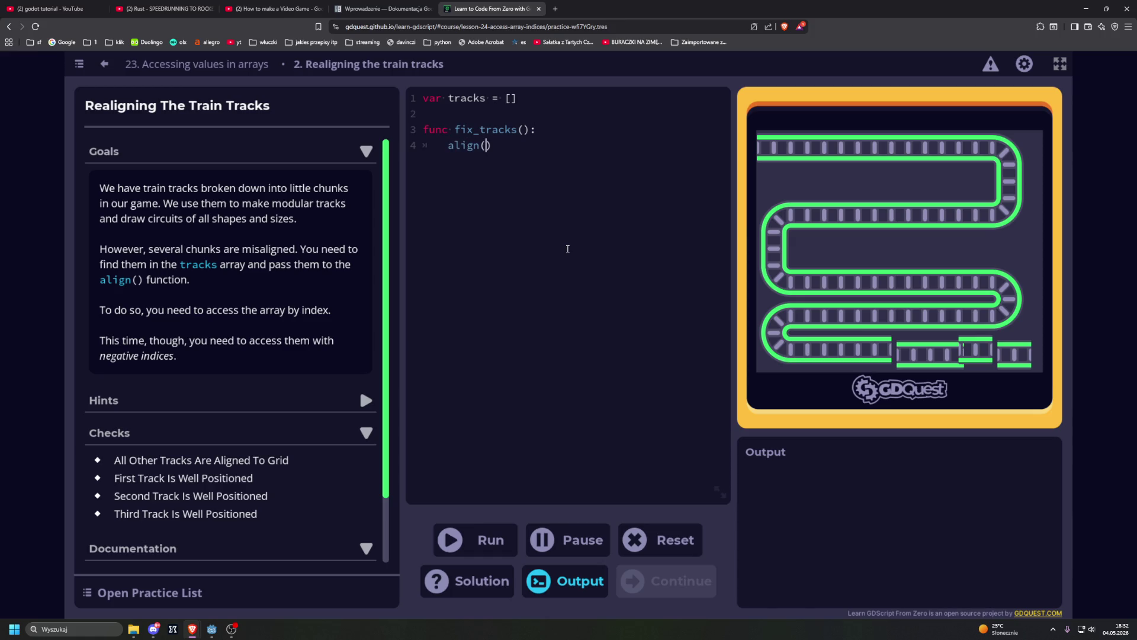
{"action": "type", "text": "track"}
{"action": "type", "text": "s"}
{"action": "type", "text": "["}
{"action": "type", "text": "-1, "}
{"action": "type", "text": "-2, "}
{"action": "type", "text": "-3"}
{"action": "key", "text": "ctrl+Return"}
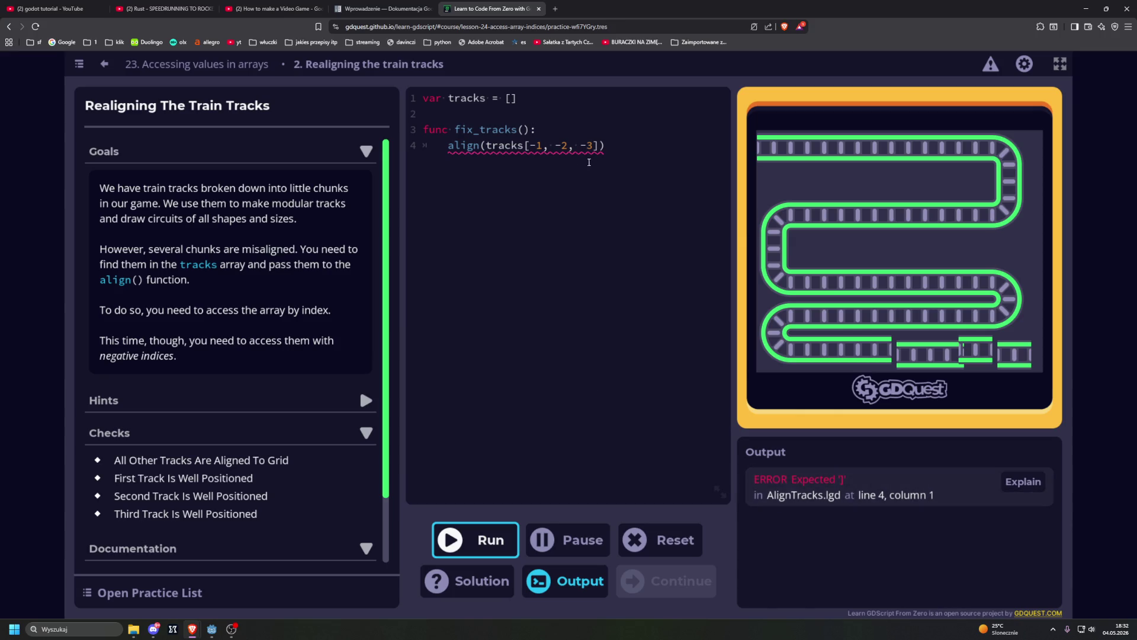
Close tracks[-1] and rewrite -2 as its own bracketed index [-2].
{"action": "left_click", "coordinate": [565, 159]}
{"action": "type", "text": "], ["}
{"action": "key", "text": "BackSpace"}
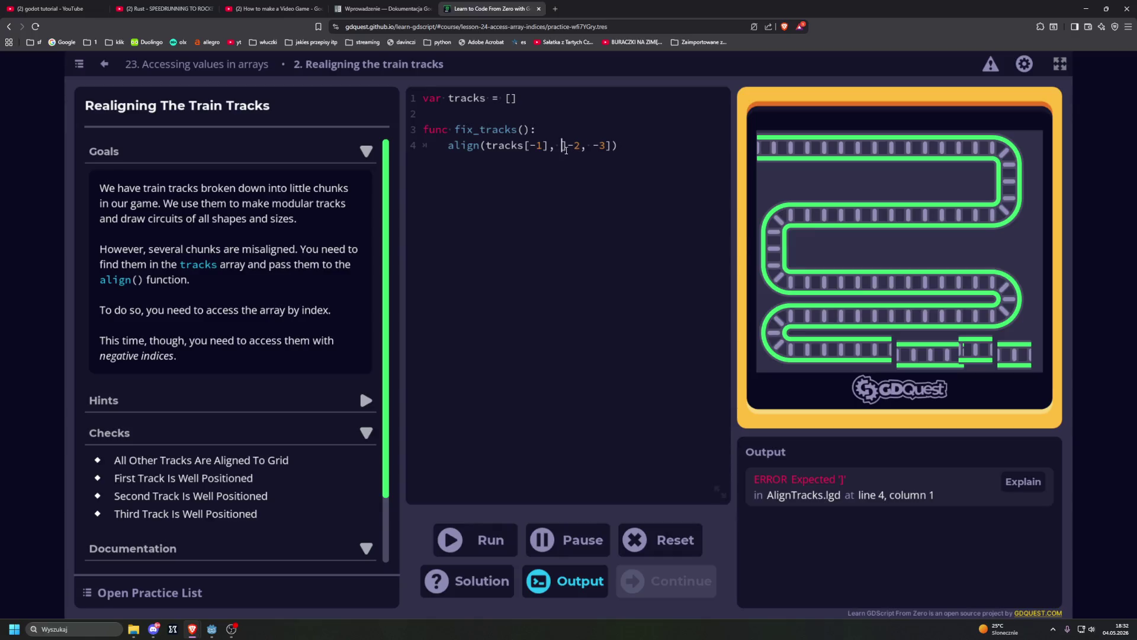
{"action": "key", "text": "BackSpace"}
{"action": "key", "text": "BackSpace"}
{"action": "type", "text": "["}
{"action": "key", "text": "Right"}
{"action": "key", "text": "BackSpace"}
{"action": "type", "text": "-2"}
Finish the call as align(tracks[-1], [-2], [-3]) and run it, hitting a too-many-arguments error.
{"action": "key", "text": "Right"}
{"action": "key", "text": "Right"}
{"action": "key", "text": "Right"}
{"action": "key", "text": "BackSpace"}
{"action": "key", "text": "BackSpace"}
{"action": "key", "text": "BackSpace"}
{"action": "key", "text": "Left"}
{"action": "key", "text": "Left"}
{"action": "key", "text": "Left"}
{"action": "key", "text": "BackSpace"}
{"action": "key", "text": "Right"}
{"action": "key", "text": "Right"}
{"action": "key", "text": "Right"}
{"action": "type", "text": ", ="}
{"action": "key", "text": "BackSpace"}
{"action": "type", "text": "[-3]"}
{"action": "key", "text": "ctrl+Return"}
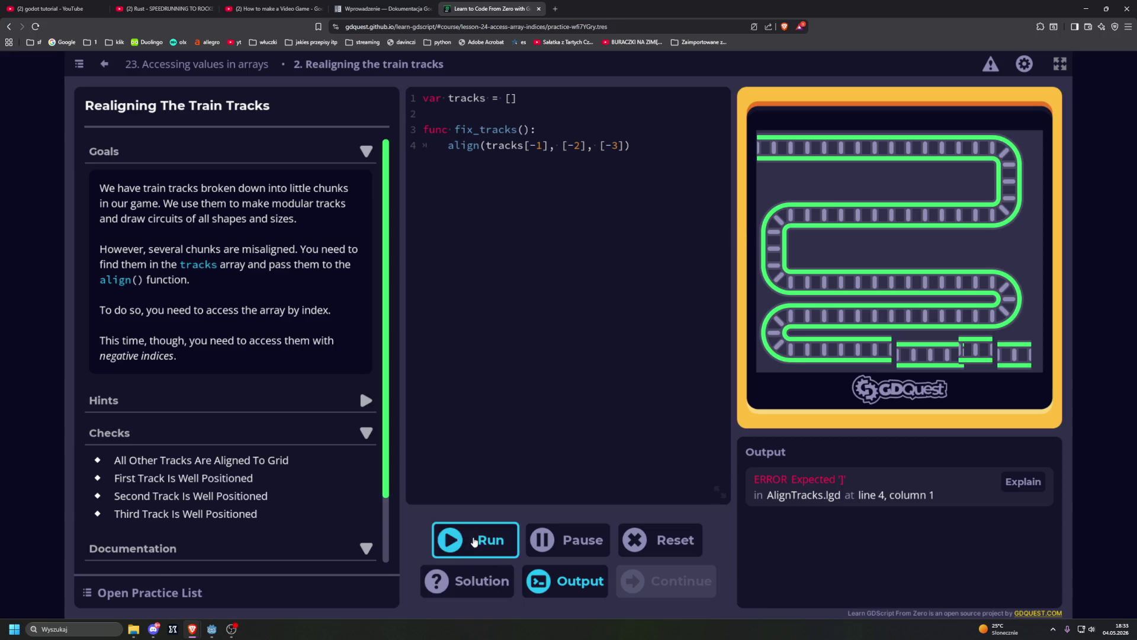
{"action": "mouse_move", "coordinate": [649, 157]}
{"action": "left_mouse_down"}
{"action": "mouse_move", "coordinate": [513, 145]}
{"action": "mouse_move", "coordinate": [537, 145]}
{"action": "left_mouse_up"}
Trim line 4 to align(tracks[-1]), duplicate it onto lines 5 and 6, and run the three calls.
{"action": "key", "text": "shift+Left"}
{"action": "key", "text": "shift+Left"}
{"action": "key", "text": "shift+Left"}
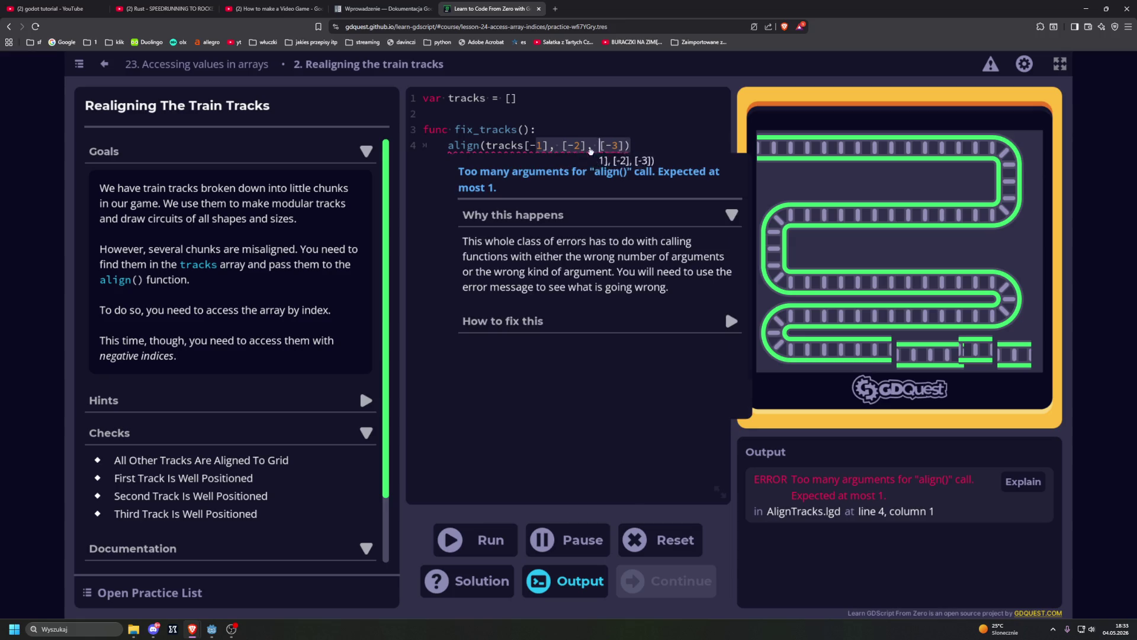
{"action": "left_click", "coordinate": [656, 147]}
{"action": "key", "text": "BackSpace"}
{"action": "key", "text": "BackSpace"}
{"action": "key", "text": "BackSpace"}
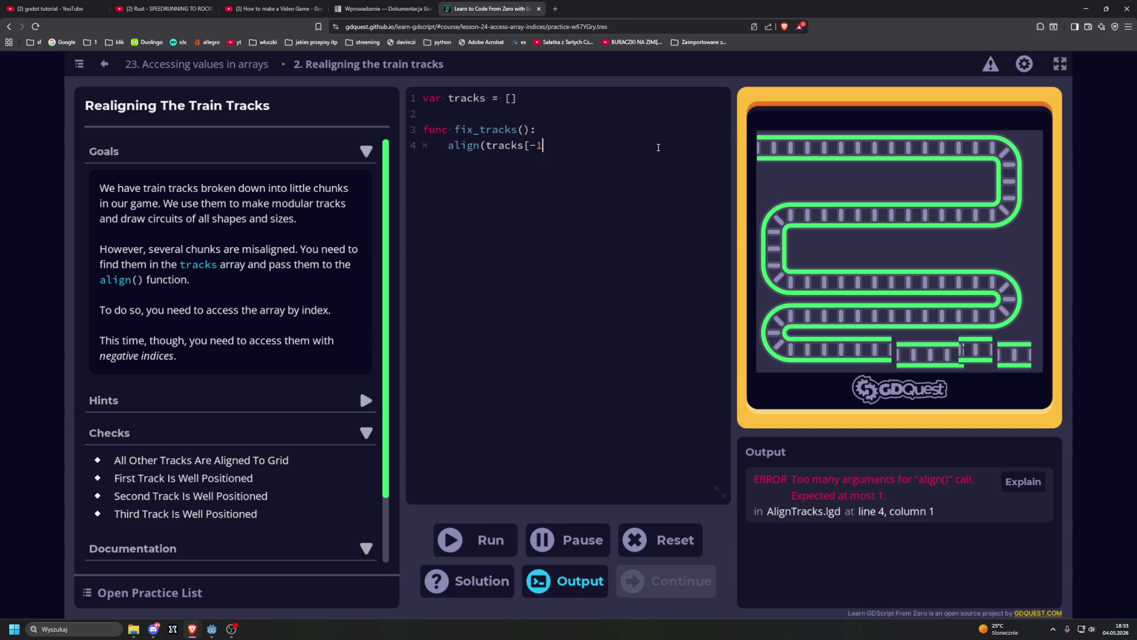
{"action": "type", "text": "])"}
{"action": "left_click_drag", "start_coordinate": [446, 148], "coordinate": [556, 148]}
{"action": "key", "text": "ctrl+c"}
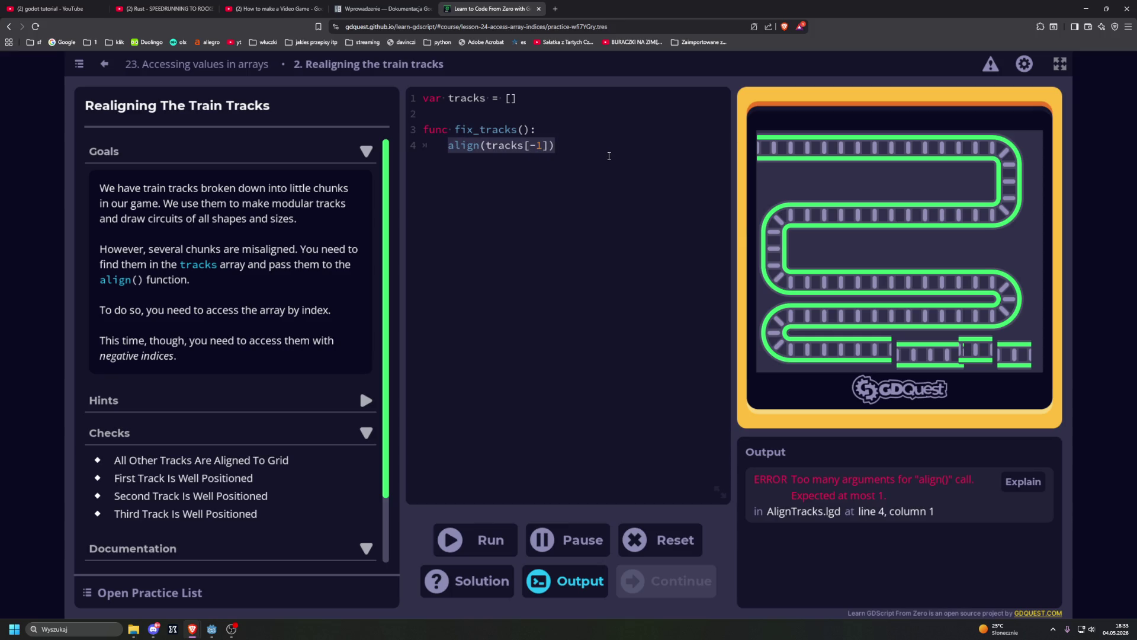
{"action": "left_click", "coordinate": [577, 162]}
{"action": "key", "text": "ctrl+v"}
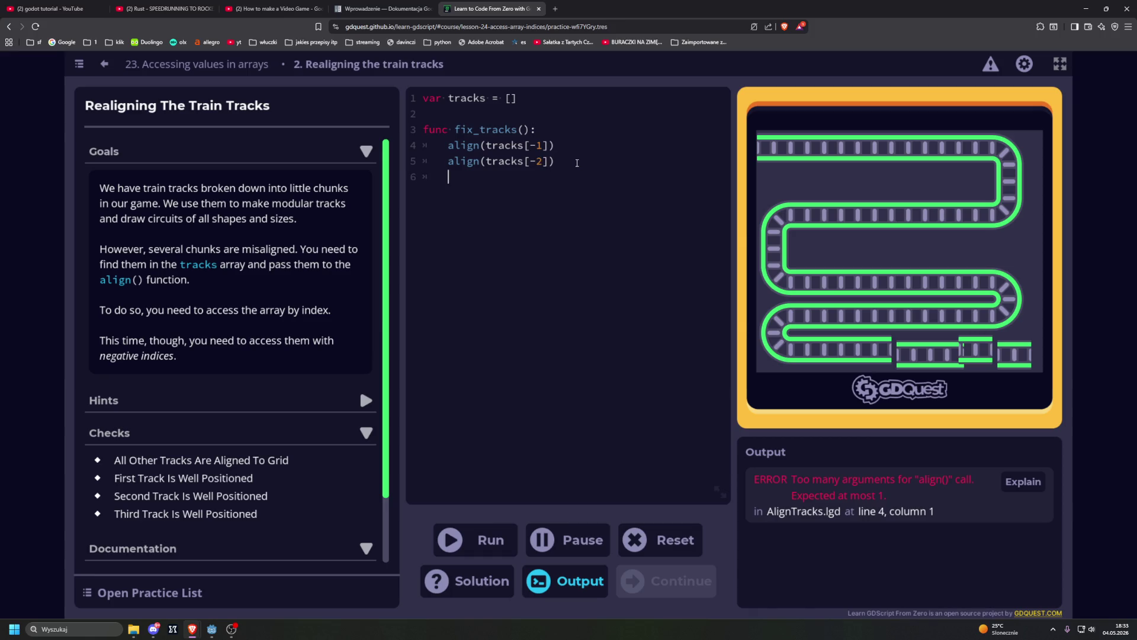
{"action": "key", "text": "ctrl+v"}
{"action": "left_click", "coordinate": [497, 542]}
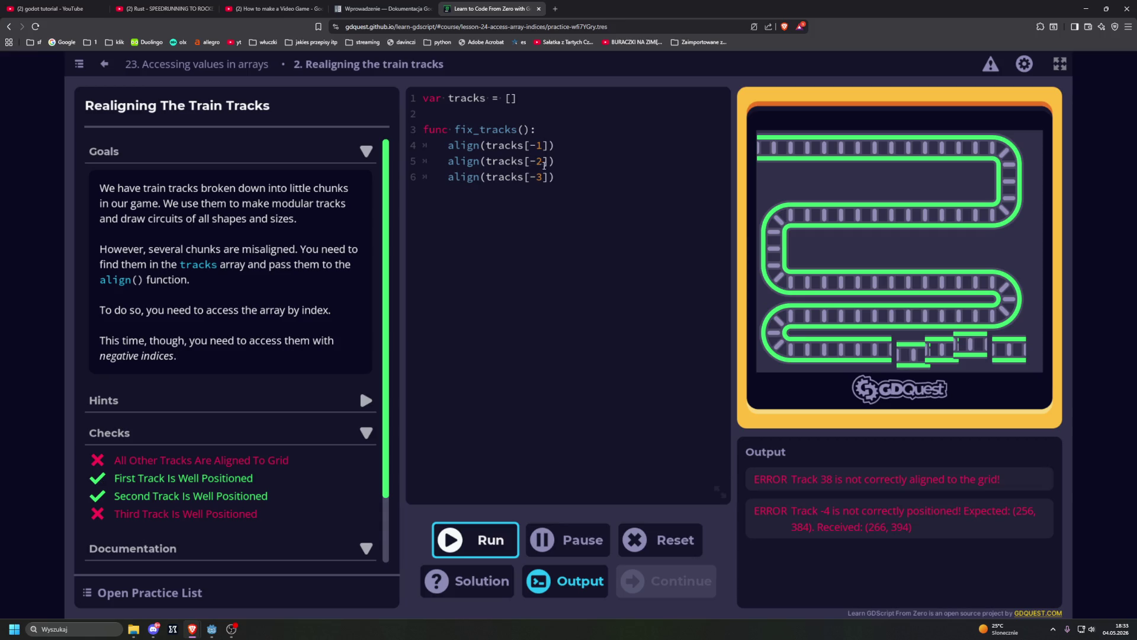
Drop the third call, run with tracks -2 and -4, then reset fix_tracks() to empty.
{"action": "left_click_drag", "start_coordinate": [565, 179], "coordinate": [418, 180]}
{"action": "key", "text": "BackSpace"}
{"action": "key", "text": "BackSpace"}
{"action": "key", "text": "Down"}
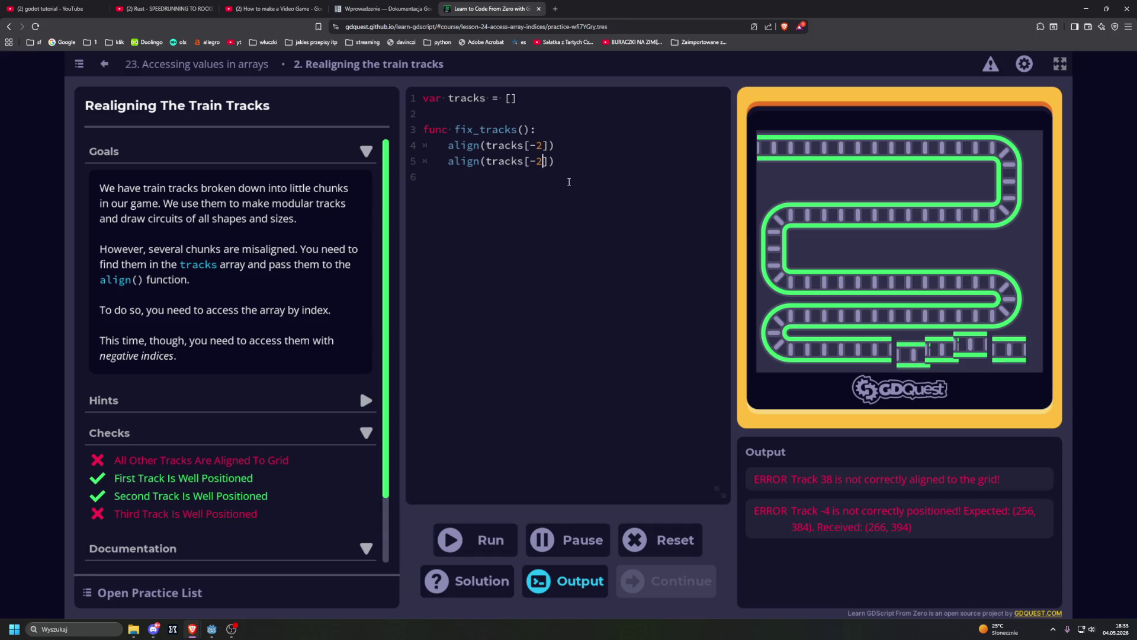
{"action": "key", "text": "BackSpace"}
{"action": "type", "text": "4"}
{"action": "left_click", "coordinate": [487, 541]}
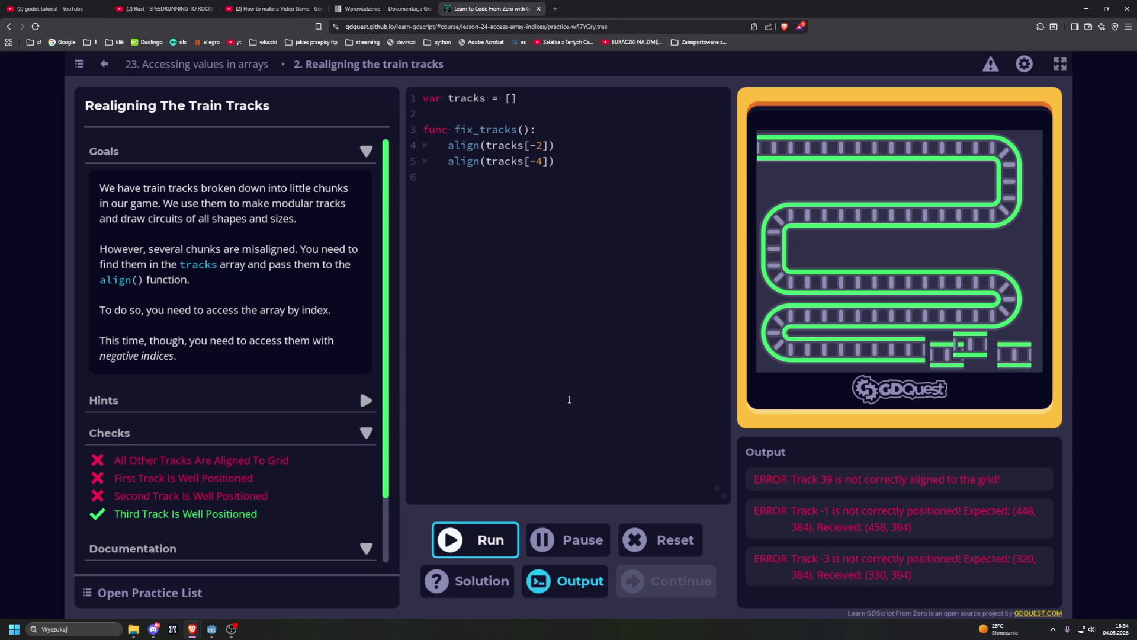
{"action": "left_click", "coordinate": [643, 539]}
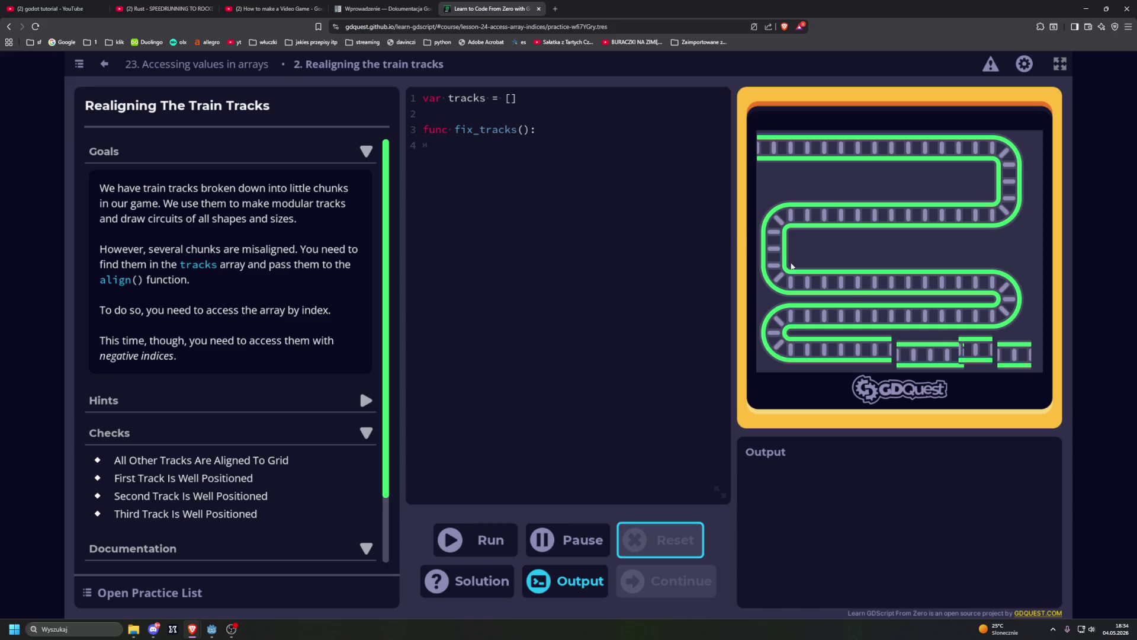
Write align calls for tracks -1, -3 and -4, pass every check, and continue onward.
{"action": "left_click", "coordinate": [477, 143]}
{"action": "type", "text": "align(tracks[-1])"}
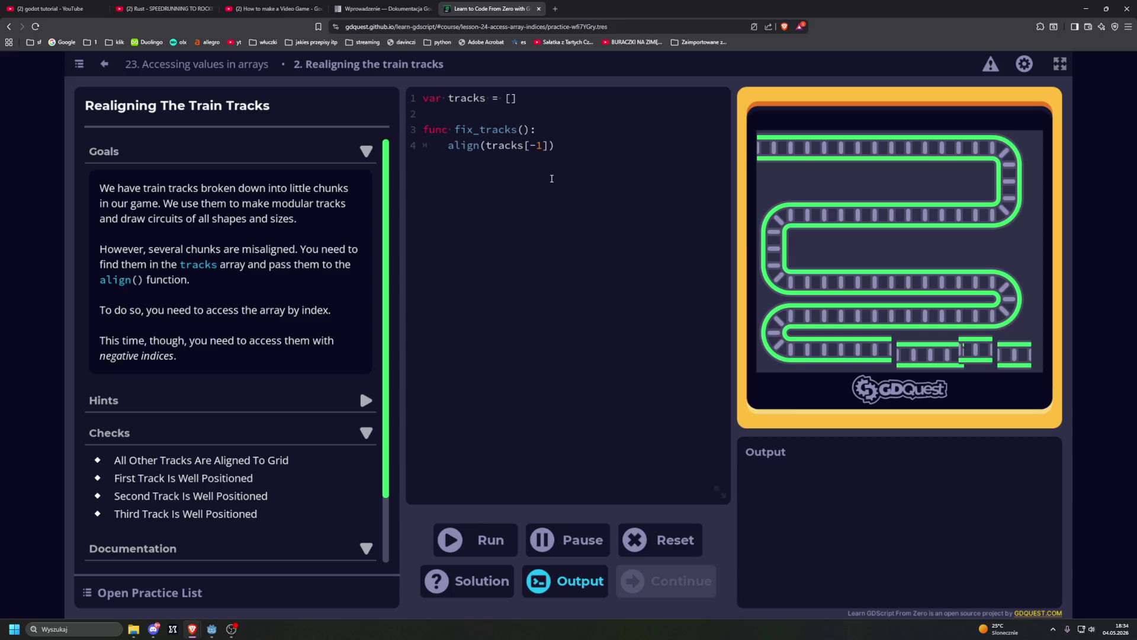
{"action": "key", "text": "Return"}
{"action": "key", "text": "ctrl+v"}
{"action": "key", "text": "ctrl+v"}
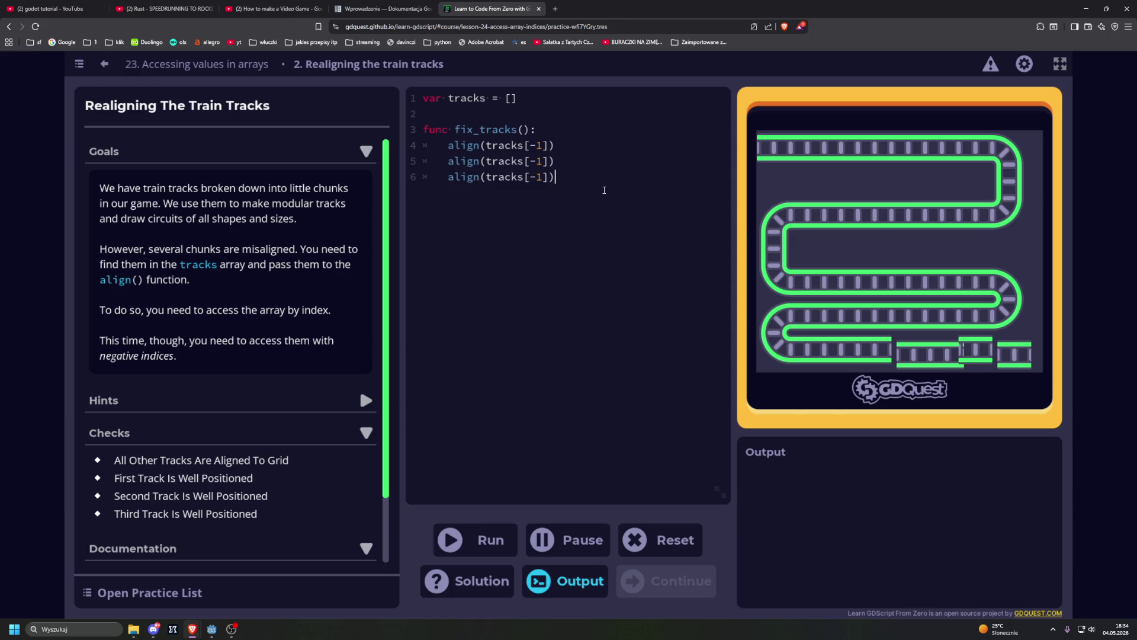
{"action": "left_click", "coordinate": [544, 145]}
{"action": "left_click", "coordinate": [542, 181]}
{"action": "type", "text": "4"}
{"action": "left_click", "coordinate": [474, 540]}
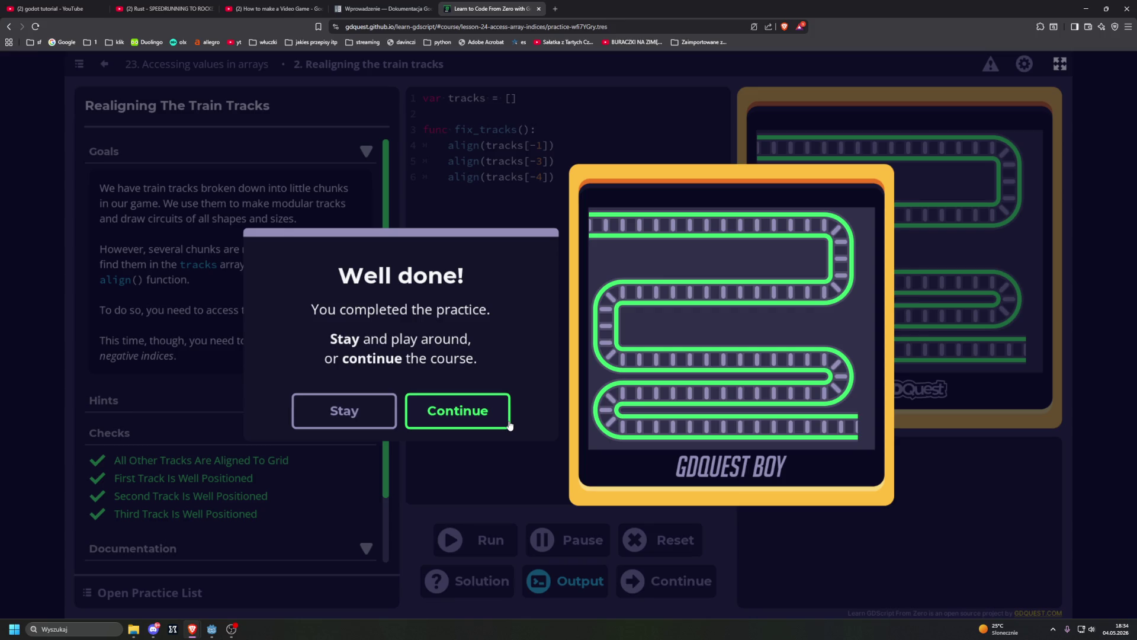
{"action": "left_click", "coordinate": [465, 405]}
{"action": "key", "text": "Return"}
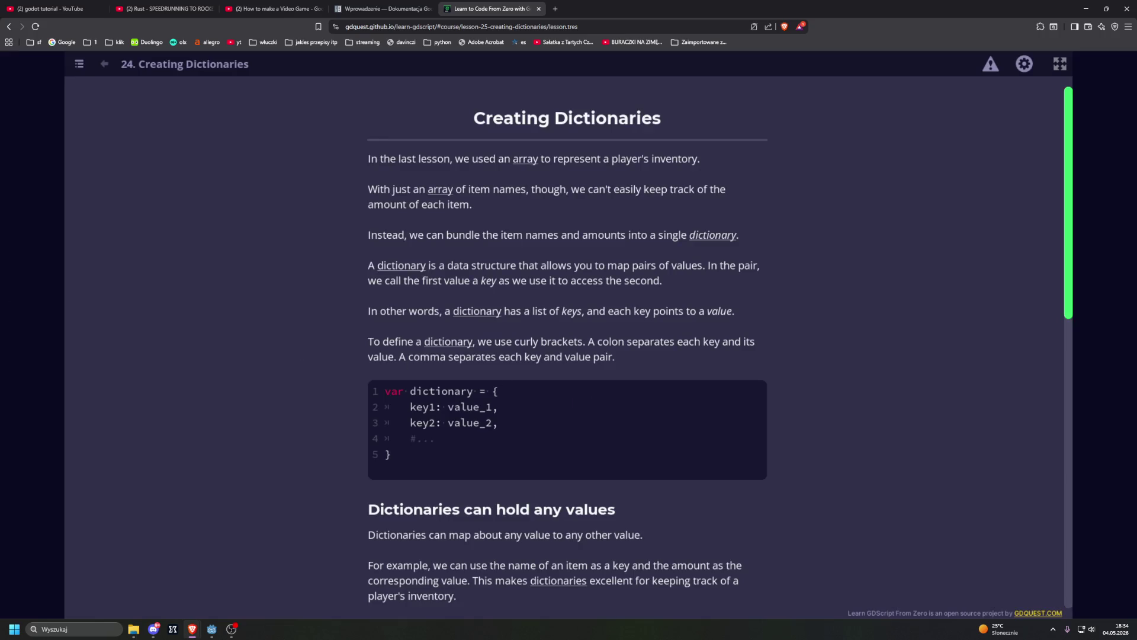
Switch windows to bring up lesson 24, Creating Dictionaries.
{"action": "key", "text": "alt+Tab"}
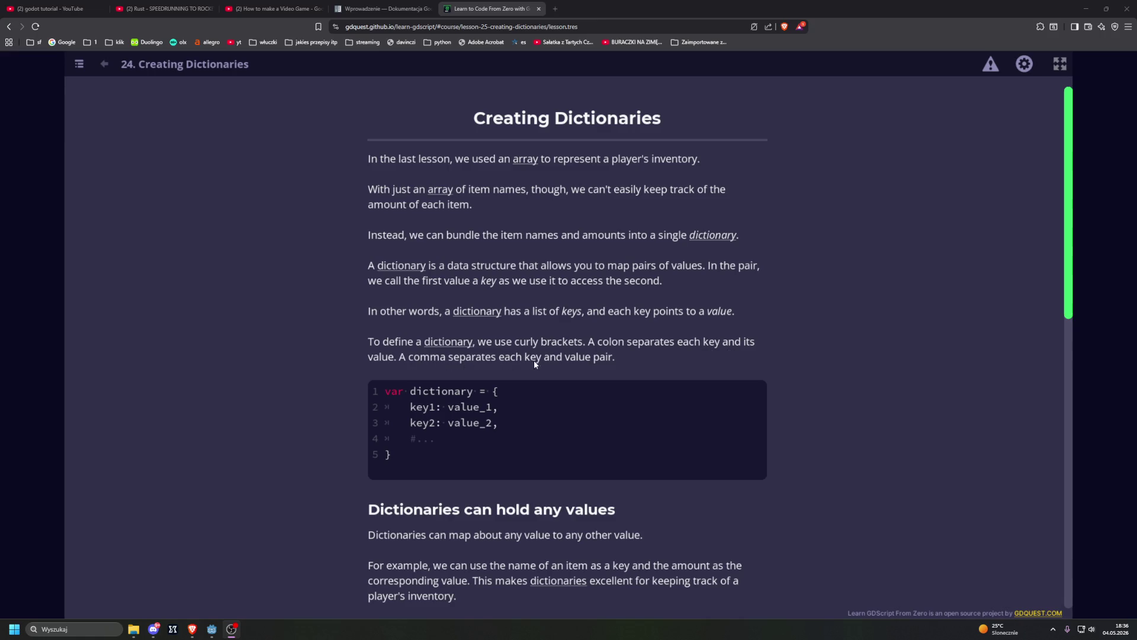
Read down to the duplicate-key quiz and submit the healing heart answer.
{"action": "scroll", "coordinate": [714, 353], "scroll_direction": "down", "scroll_amount": 2}
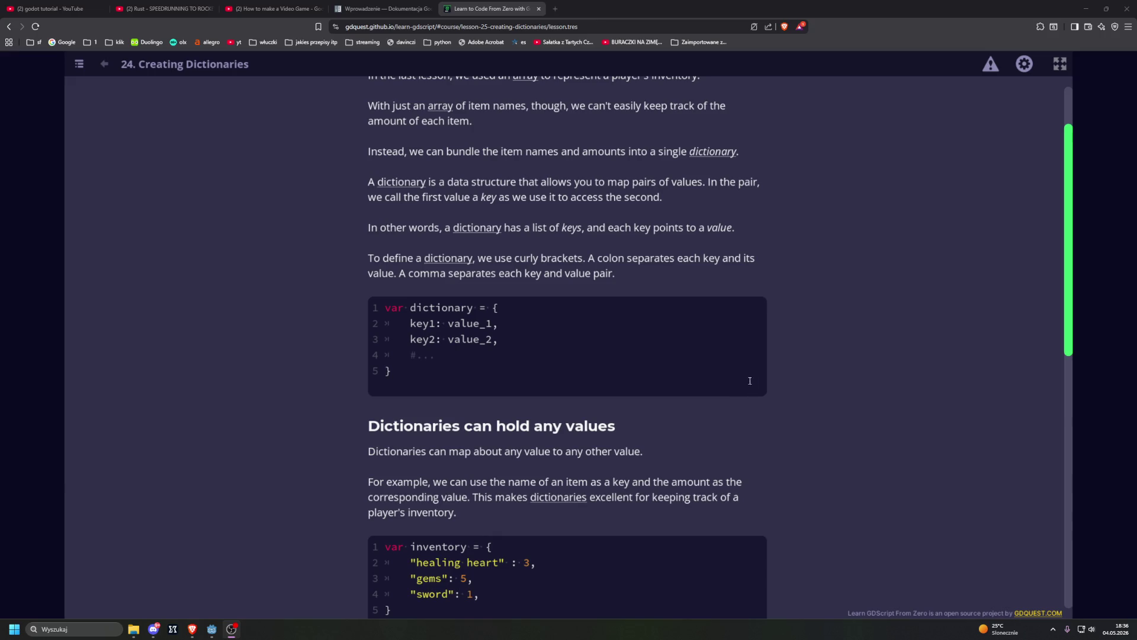
{"action": "scroll", "coordinate": [748, 370], "scroll_direction": "down", "scroll_amount": 3}
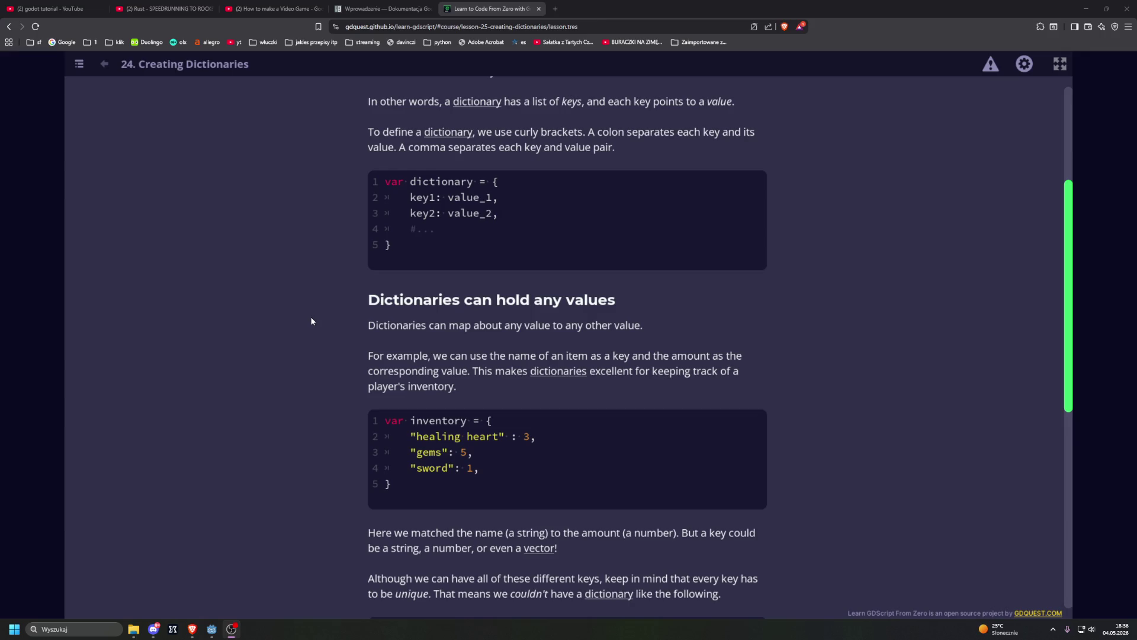
{"action": "scroll", "coordinate": [312, 321], "scroll_direction": "down", "scroll_amount": 4}
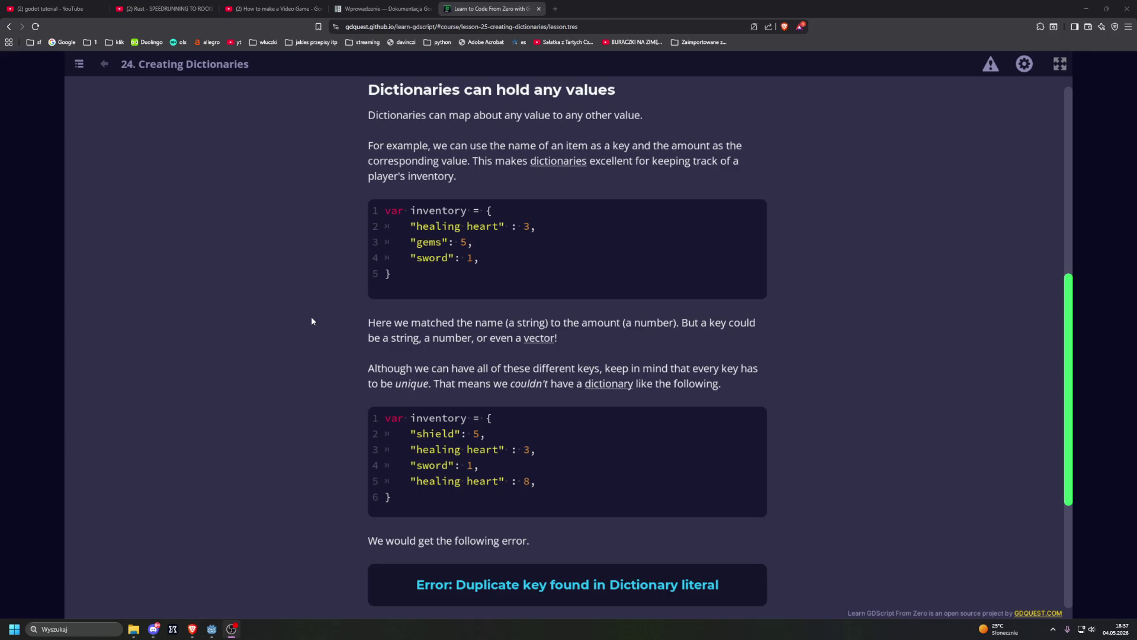
{"action": "scroll", "coordinate": [313, 321], "scroll_direction": "down", "scroll_amount": 2}
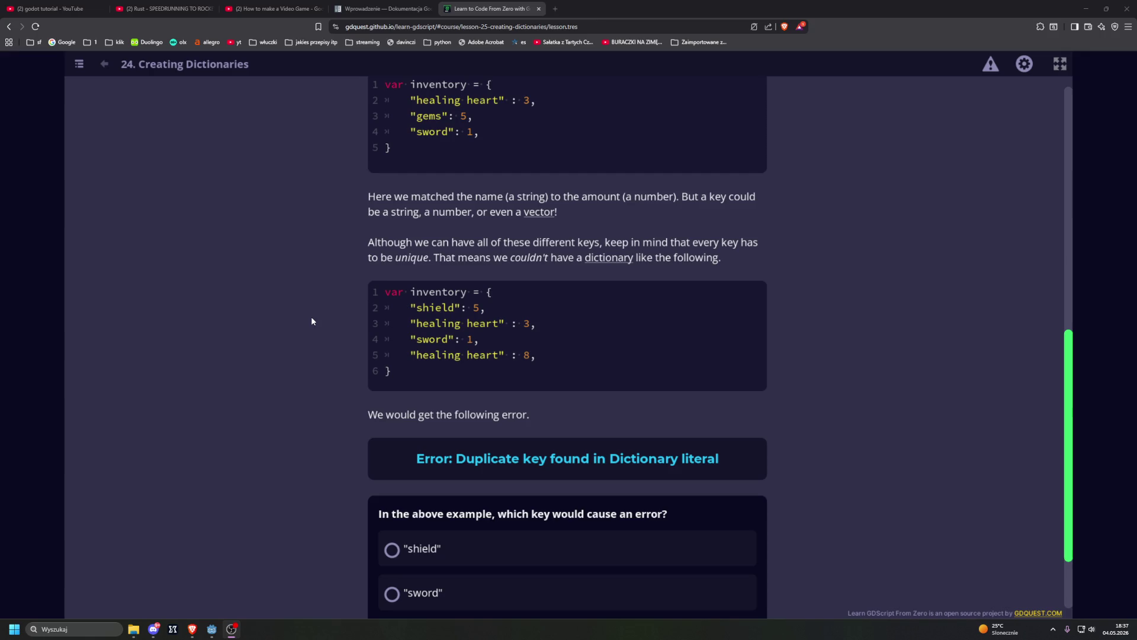
{"action": "scroll", "coordinate": [312, 321], "scroll_direction": "down", "scroll_amount": 2}
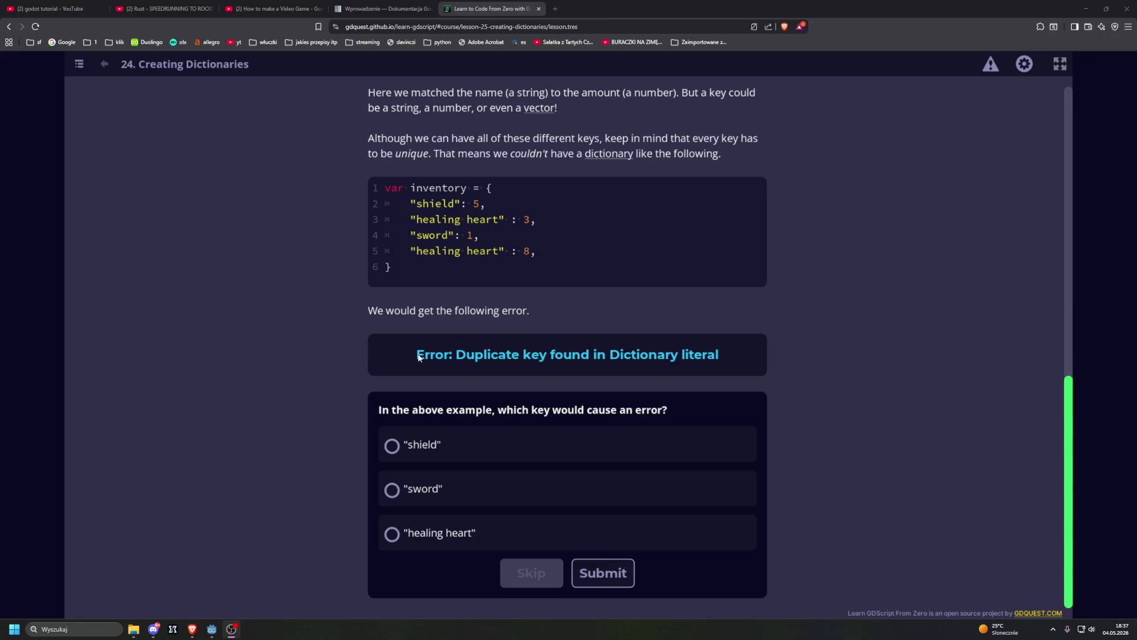
{"action": "left_click", "coordinate": [440, 533]}
{"action": "left_click", "coordinate": [603, 573]}
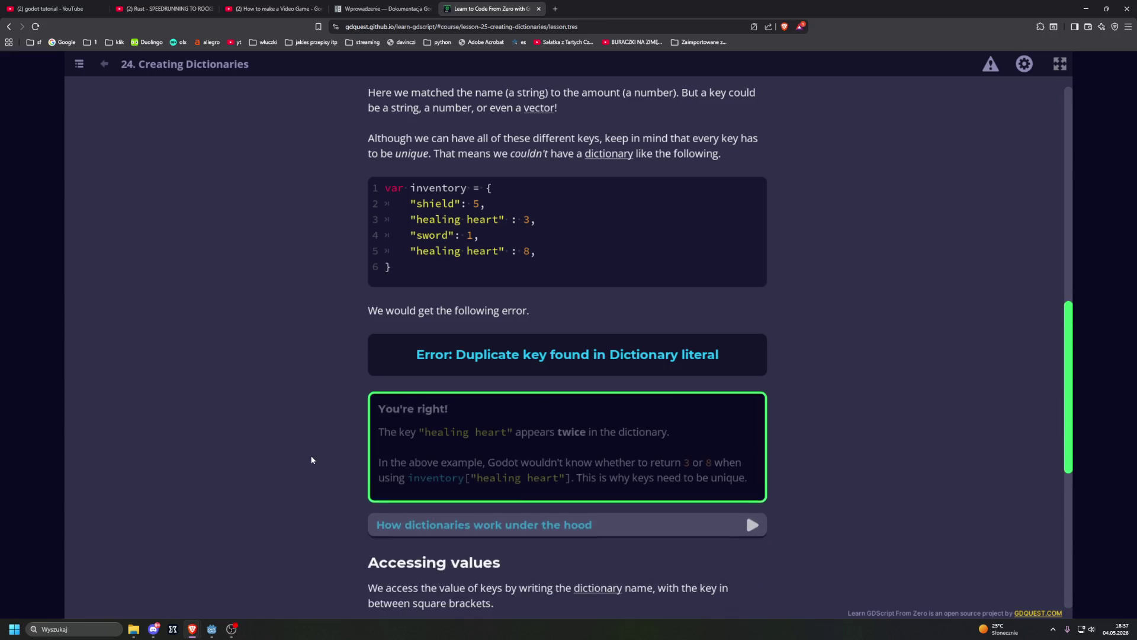
Expand and read the 'How dictionaries work under the hood' explanation, then collapse it.
{"action": "scroll", "coordinate": [325, 452], "scroll_direction": "down", "scroll_amount": 4}
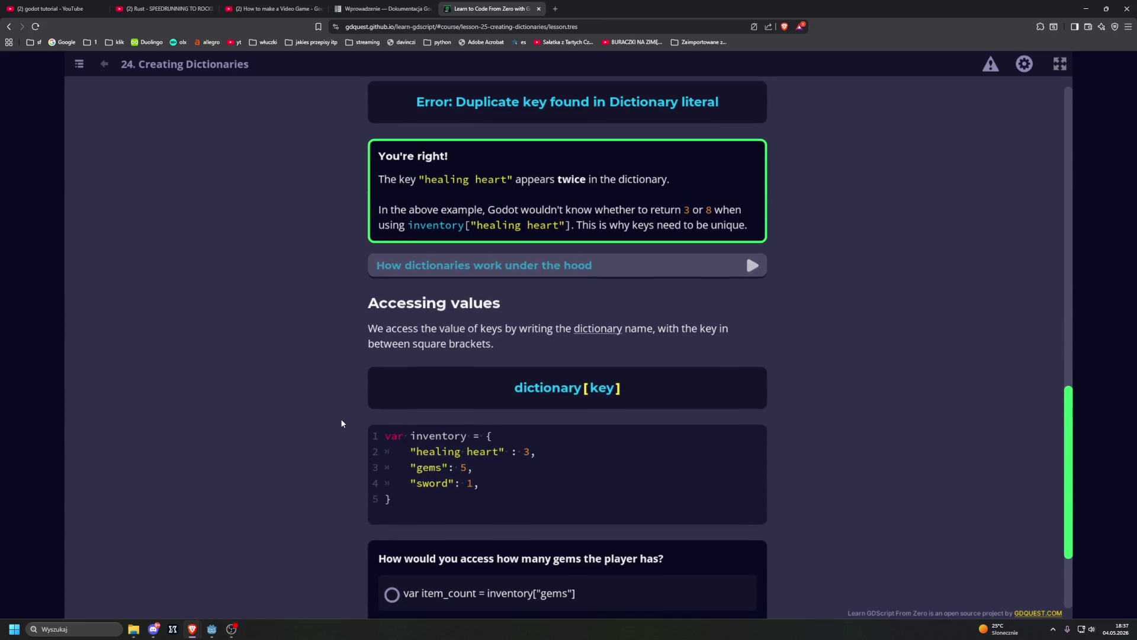
{"action": "left_click", "coordinate": [383, 268]}
{"action": "left_click", "coordinate": [383, 269]}
{"action": "left_click", "coordinate": [383, 270]}
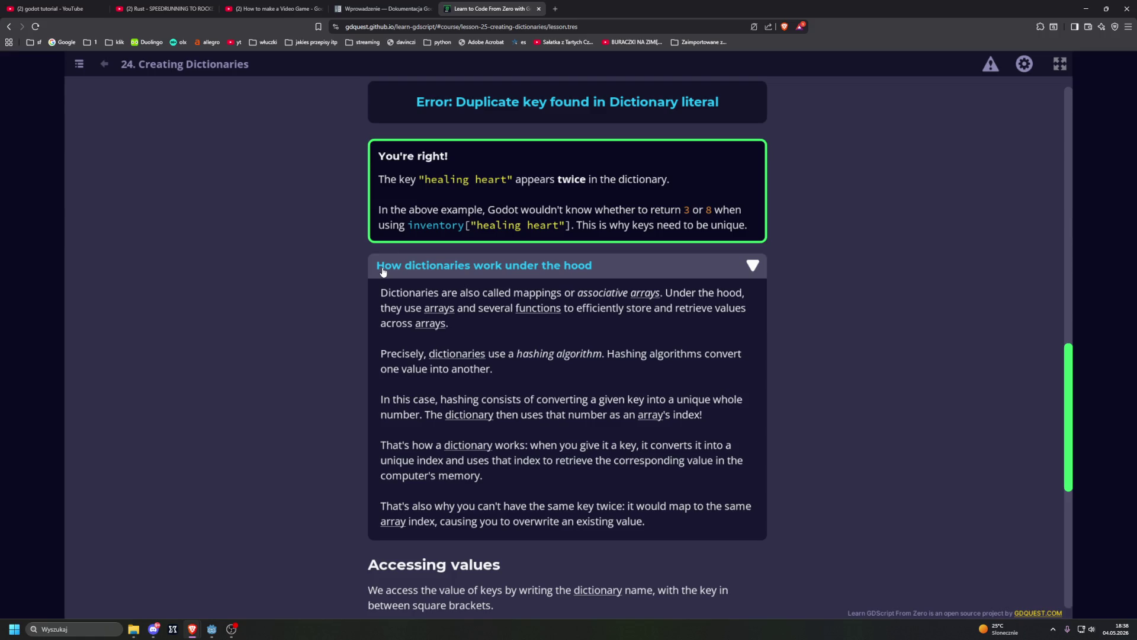
{"action": "left_click", "coordinate": [383, 272]}
Answer the accessing-values quiz with var item_count = inventory["gems"].
{"action": "scroll", "coordinate": [329, 338], "scroll_direction": "down", "scroll_amount": 2}
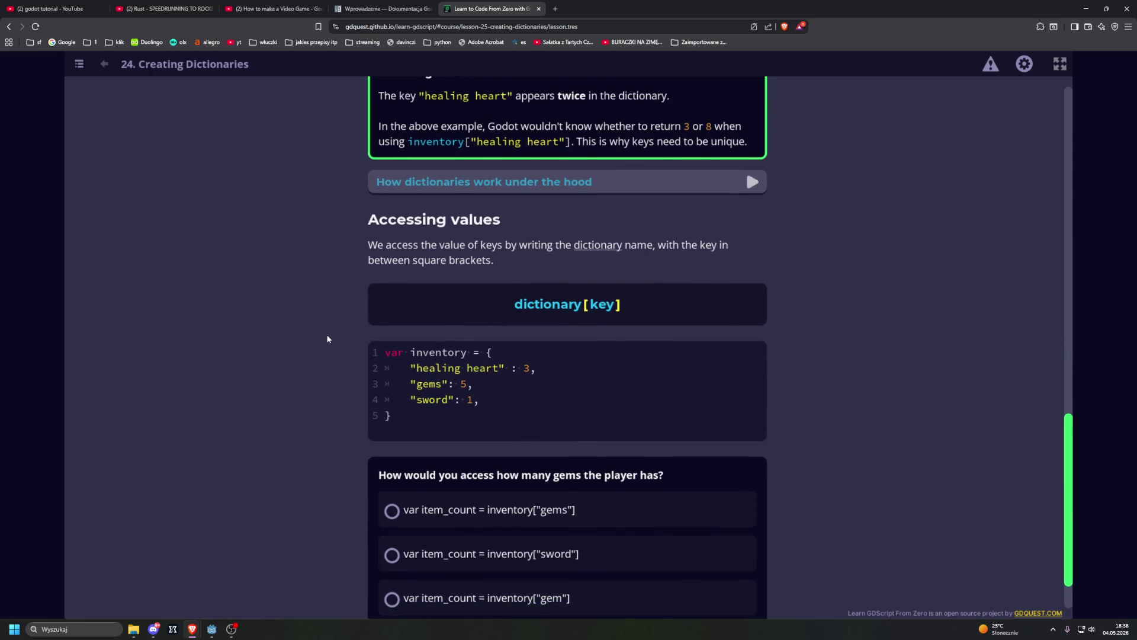
{"action": "scroll", "coordinate": [328, 339], "scroll_direction": "down", "scroll_amount": 1}
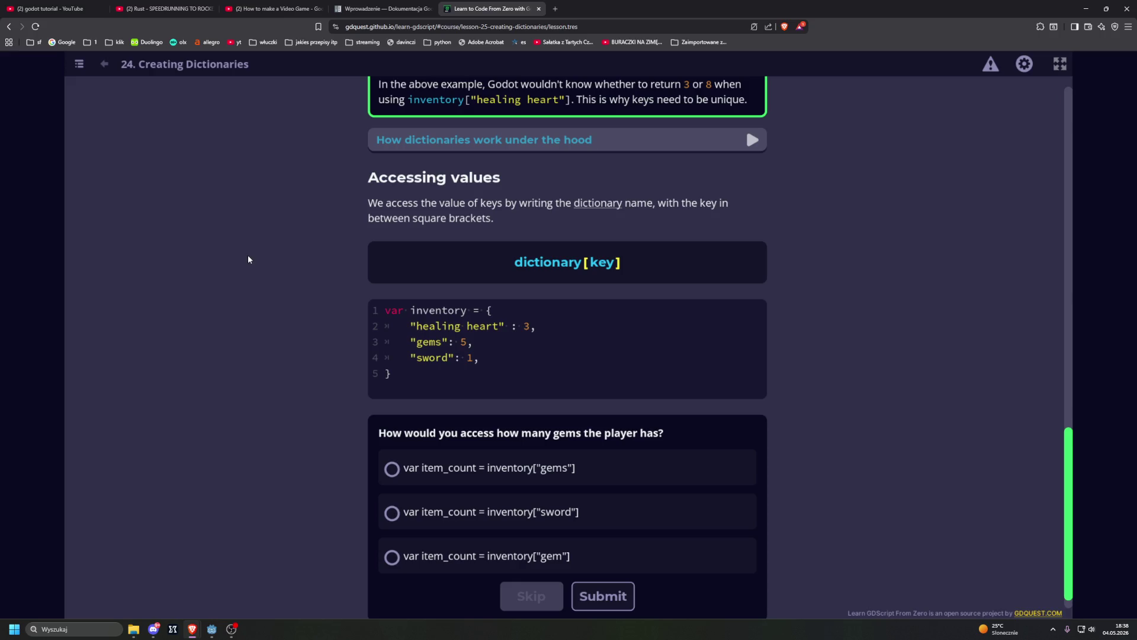
{"action": "scroll", "coordinate": [248, 259], "scroll_direction": "down", "scroll_amount": 1}
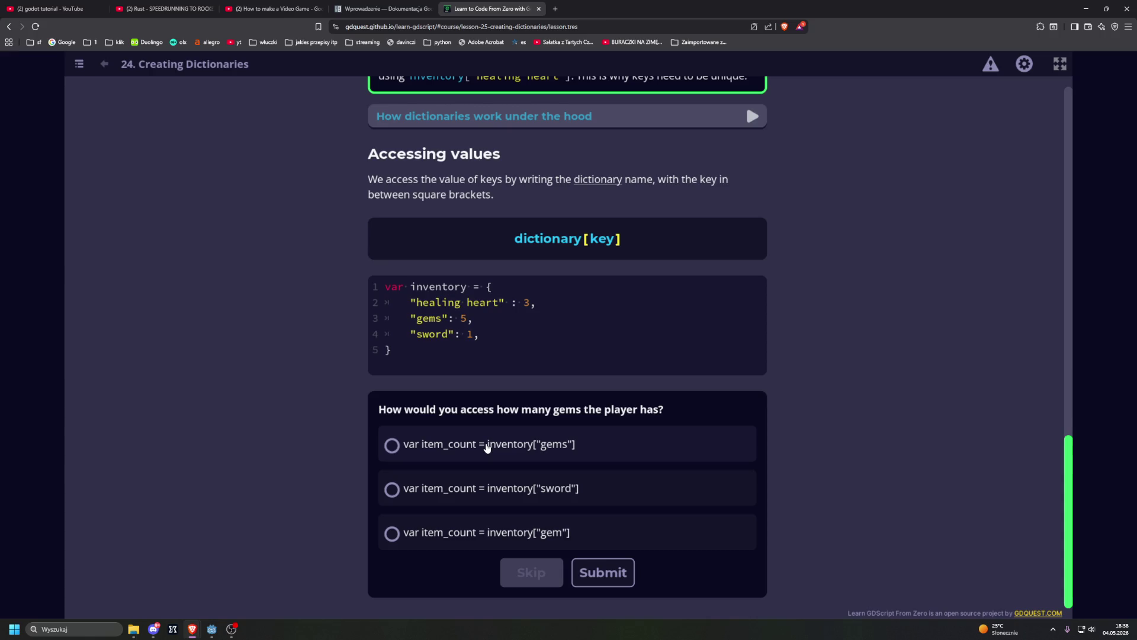
{"action": "left_click", "coordinate": [487, 448]}
{"action": "left_click", "coordinate": [591, 571]}
{"action": "scroll", "coordinate": [279, 417], "scroll_direction": "down", "scroll_amount": 2}
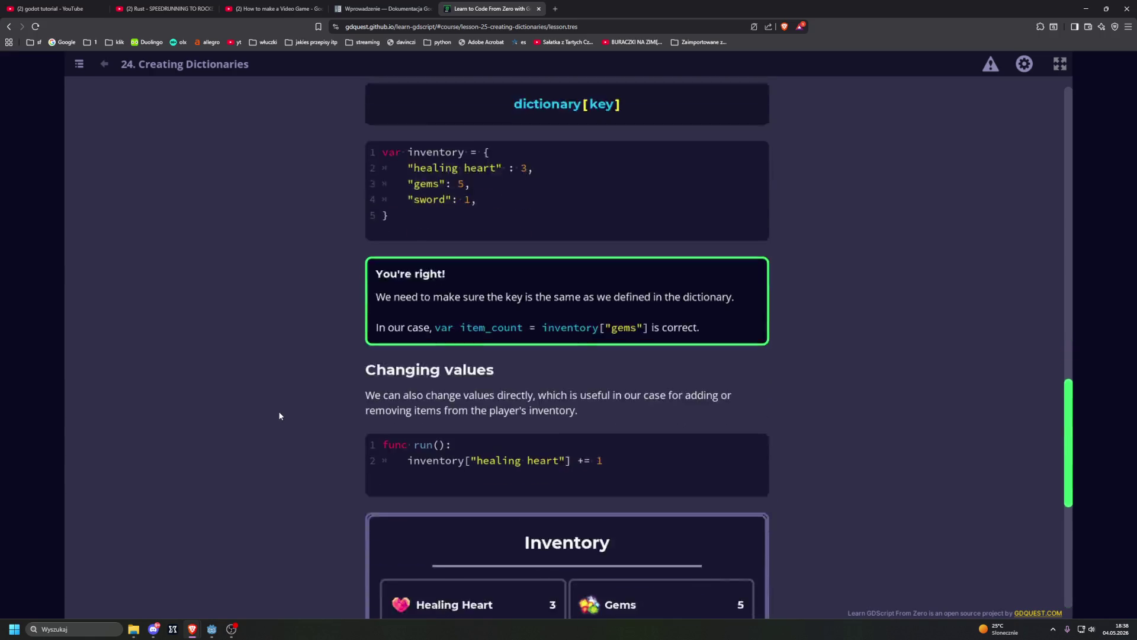
Run the Inventory example seven times to raise Healing Heart, then open the Creating An Inventory Using A Dictionary practice.
{"action": "scroll", "coordinate": [280, 414], "scroll_direction": "down", "scroll_amount": 3}
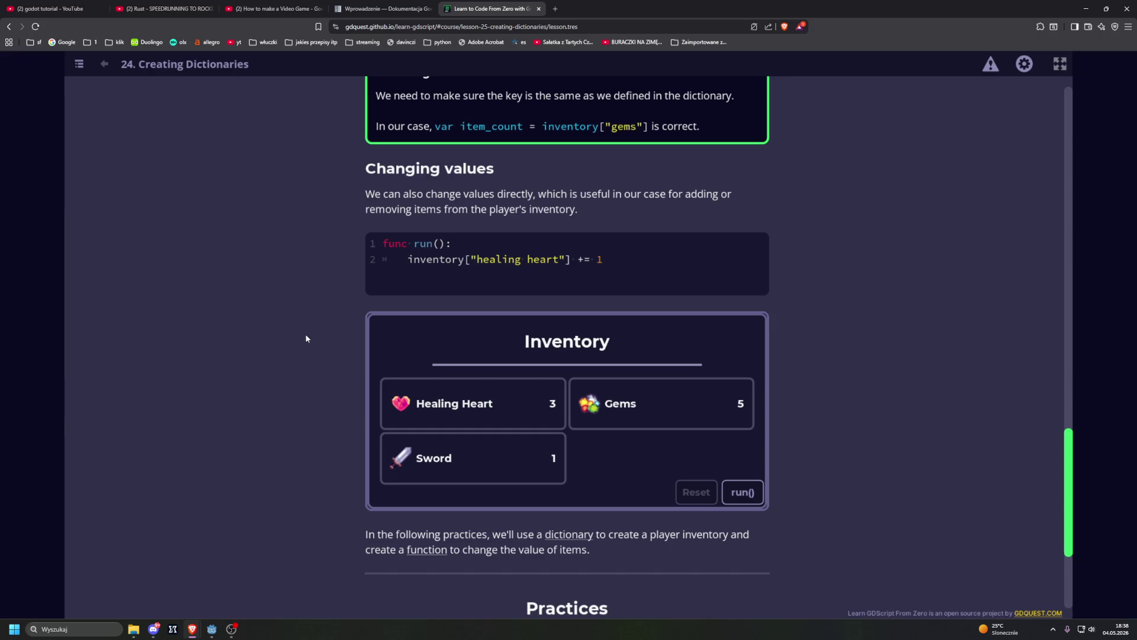
{"action": "scroll", "coordinate": [306, 338], "scroll_direction": "down", "scroll_amount": 1}
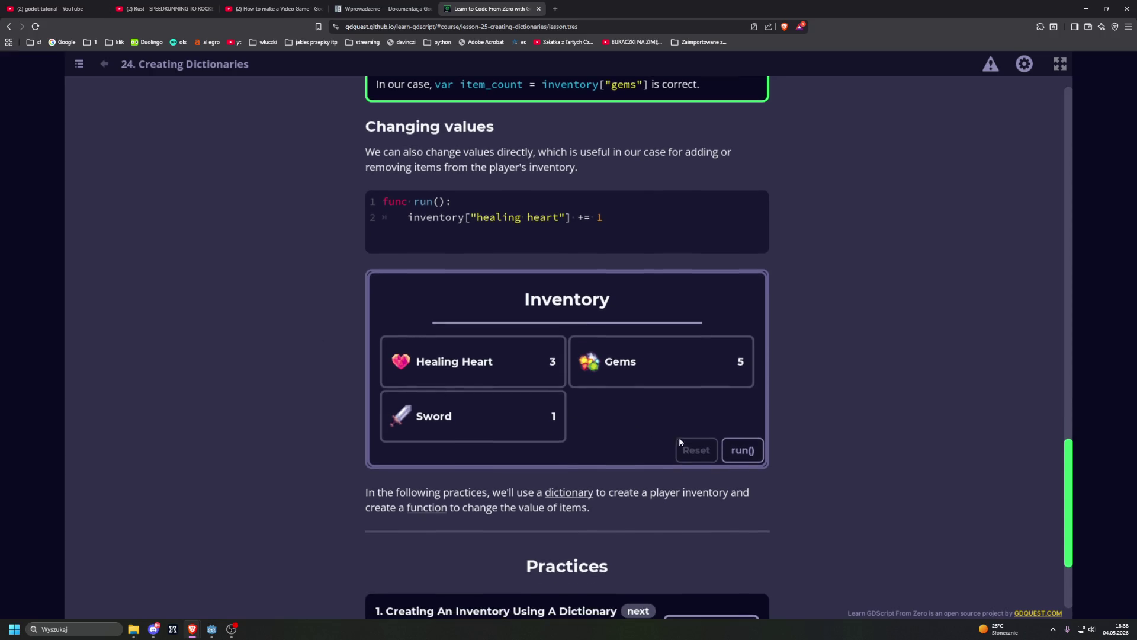
{"action": "left_click", "coordinate": [750, 454]}
{"action": "left_click", "coordinate": [749, 454]}
{"action": "left_click", "coordinate": [749, 454]}
{"action": "left_click", "coordinate": [748, 453]}
{"action": "left_click", "coordinate": [748, 453]}
{"action": "left_click", "coordinate": [747, 454]}
{"action": "left_click", "coordinate": [747, 453]}
{"action": "left_click", "coordinate": [747, 453]}
{"action": "left_click", "coordinate": [747, 453]}
{"action": "left_click", "coordinate": [747, 453]}
{"action": "scroll", "coordinate": [874, 449], "scroll_direction": "down", "scroll_amount": 3}
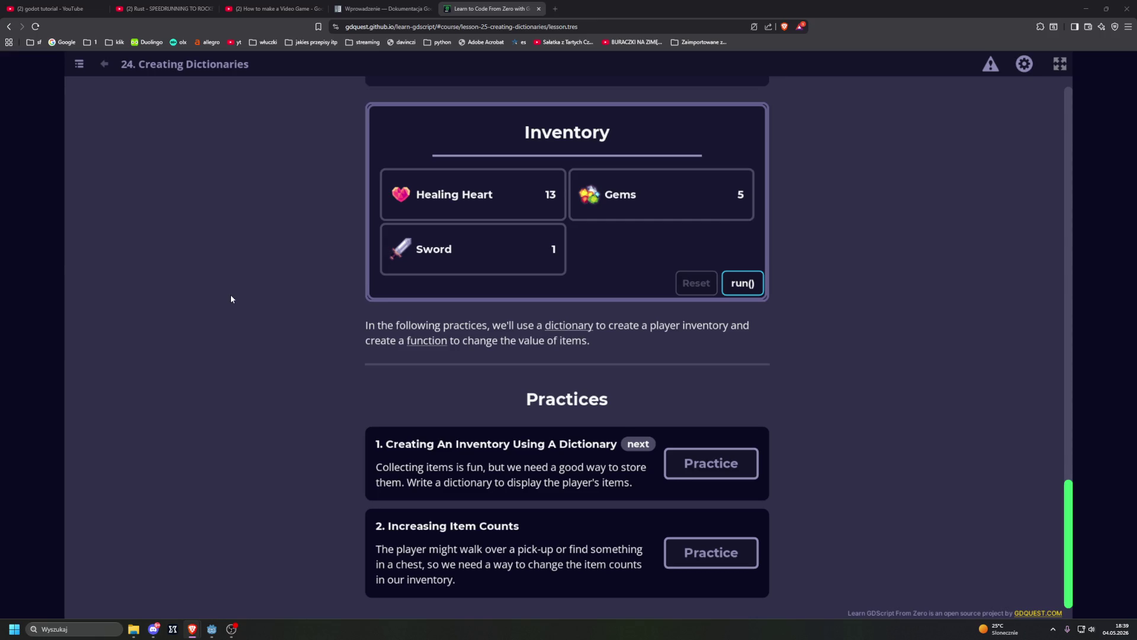
{"action": "left_click", "coordinate": [711, 463]}
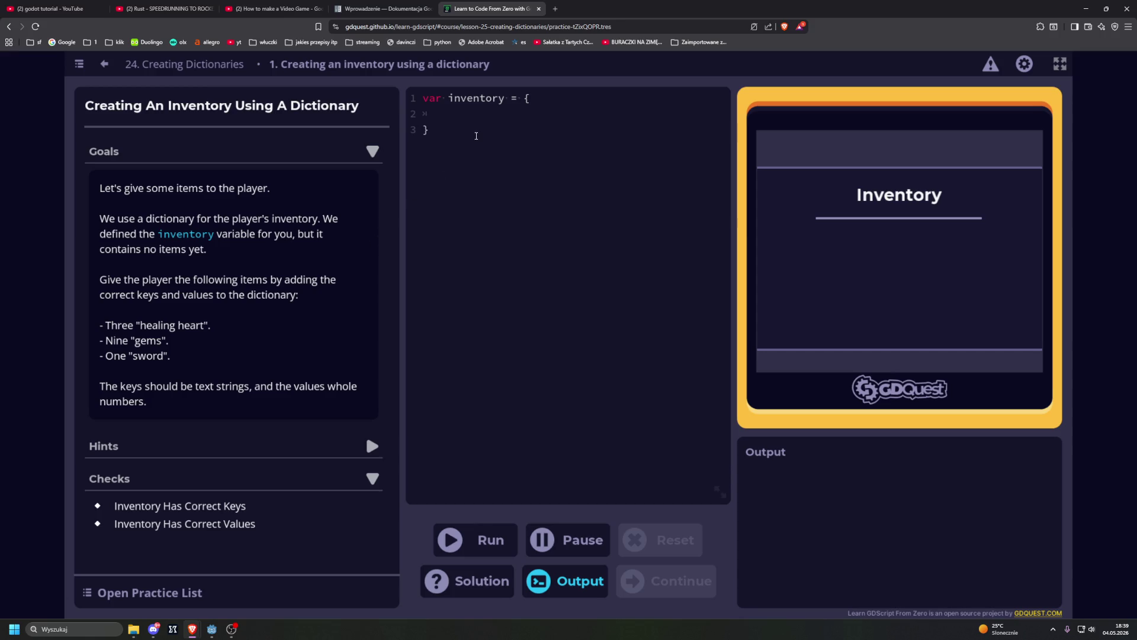
Fill the inventory dictionary with "healing heart": 3, "gems": 9 and "sword": 1, and run the checks.
{"action": "type", "text": "\""}
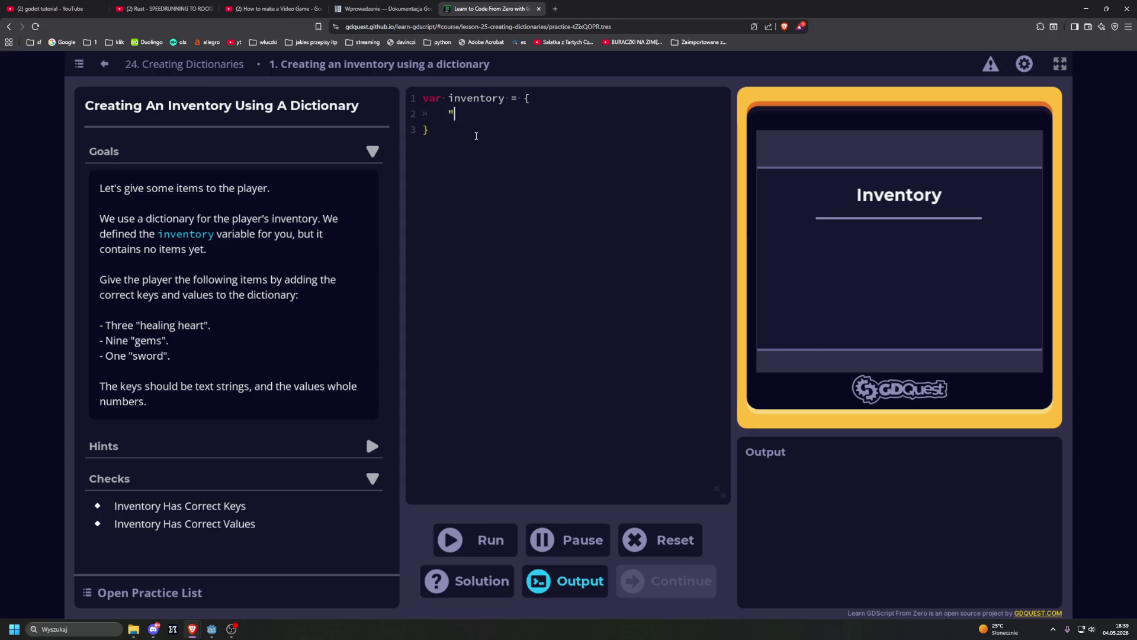
{"action": "type", "text": "heal"}
{"action": "type", "text": "ing"}
{"action": "type", "text": " heart"}
{"action": "type", "text": "\": "}
{"action": "type", "text": "3, \t"}
{"action": "type", "text": "\"gems"}
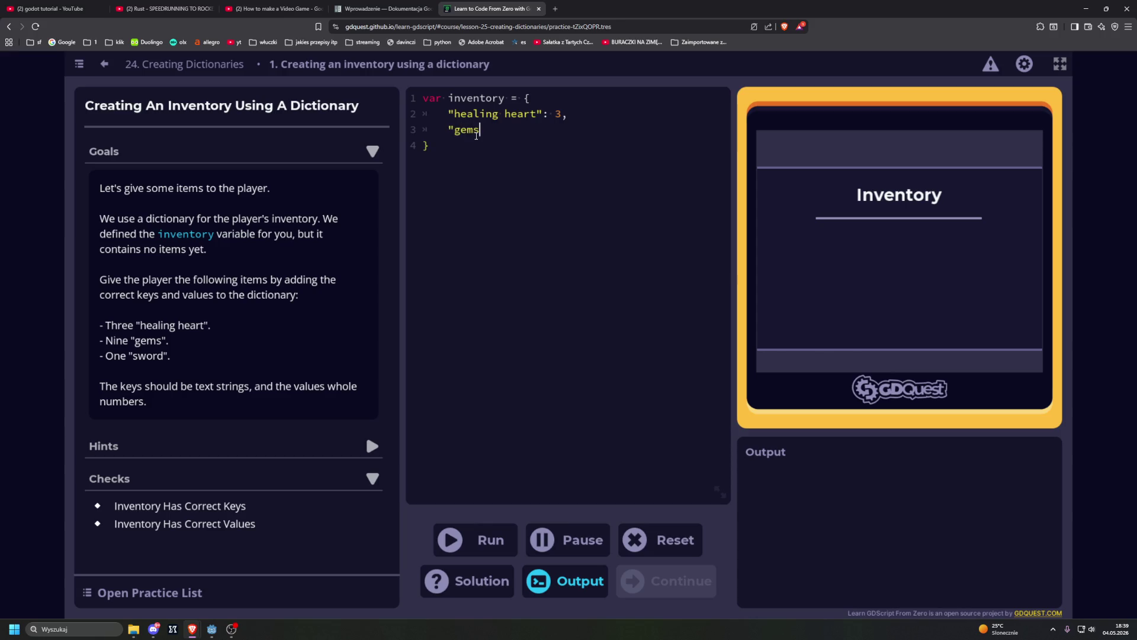
{"action": "type", "text": "\": 9"}
{"action": "type", "text": ","}
{"action": "key", "text": "Return"}
{"action": "left_click", "coordinate": [519, 130]}
{"action": "left_click", "coordinate": [542, 146]}
{"action": "key", "text": "Up"}
{"action": "key", "text": "Up"}
{"action": "key", "text": "End"}
{"action": "type", "text": "\""}
{"action": "type", "text": "sword\""}
{"action": "type", "text": ": "}
{"action": "type", "text": "1"}
{"action": "left_click", "coordinate": [504, 538]}
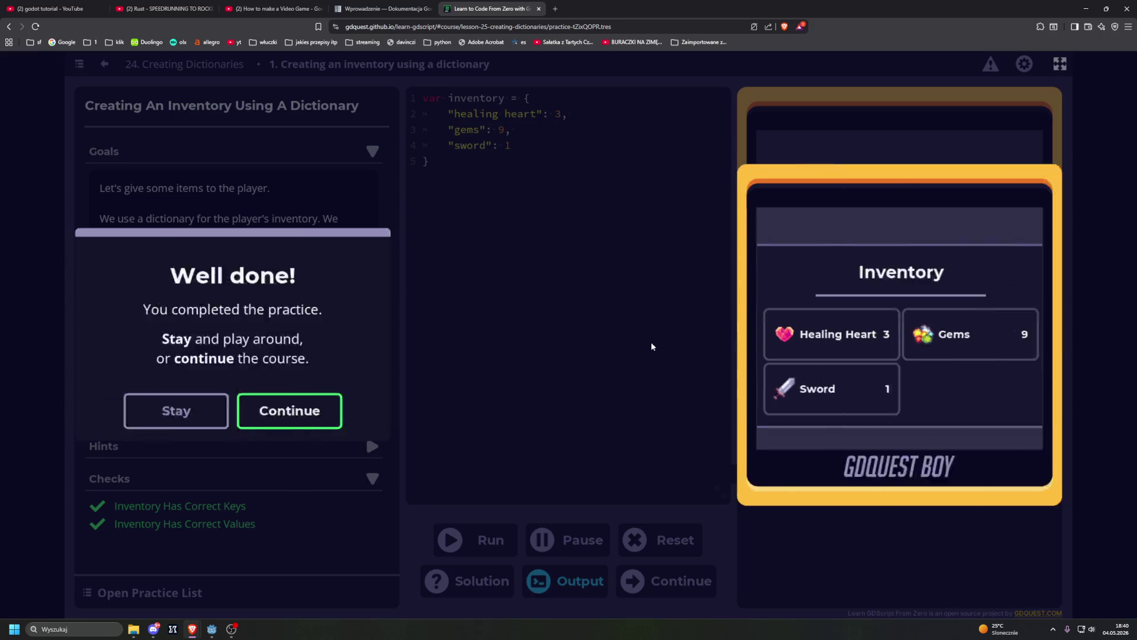
Go to the Increasing Item Counts practice and start typing 'inventop' on line 2 of add_item().
{"action": "key", "text": "Return"}
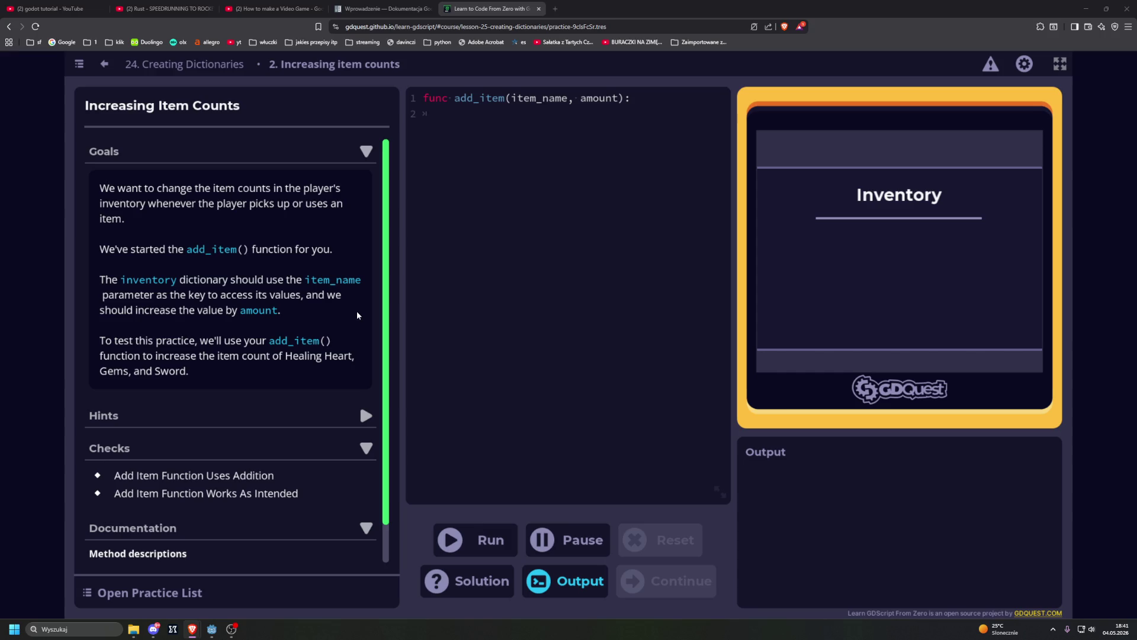
{"action": "scroll", "coordinate": [358, 316], "scroll_direction": "down", "scroll_amount": 1}
{"action": "scroll", "coordinate": [241, 315], "scroll_direction": "up", "scroll_amount": 1}
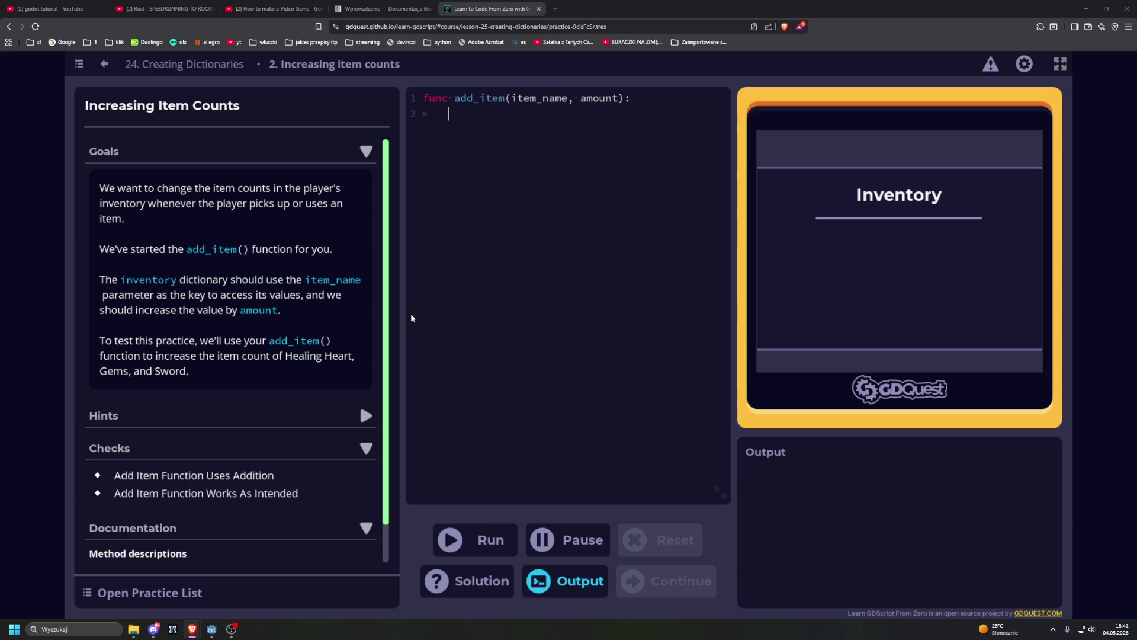
{"action": "left_click", "coordinate": [556, 316]}
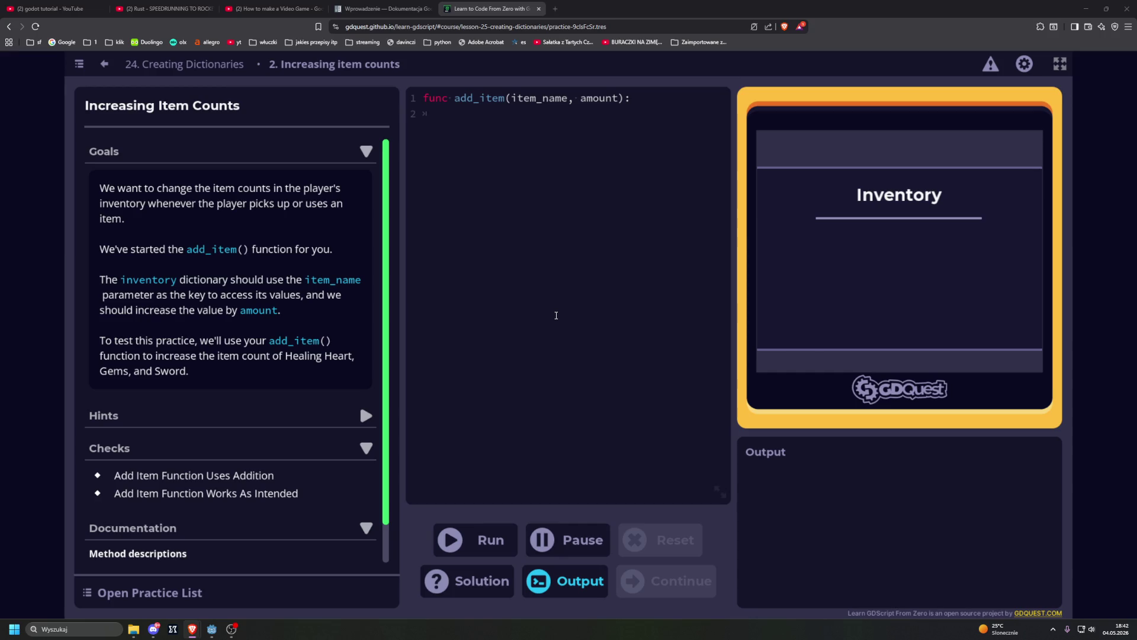
{"action": "type", "text": "inventop"}
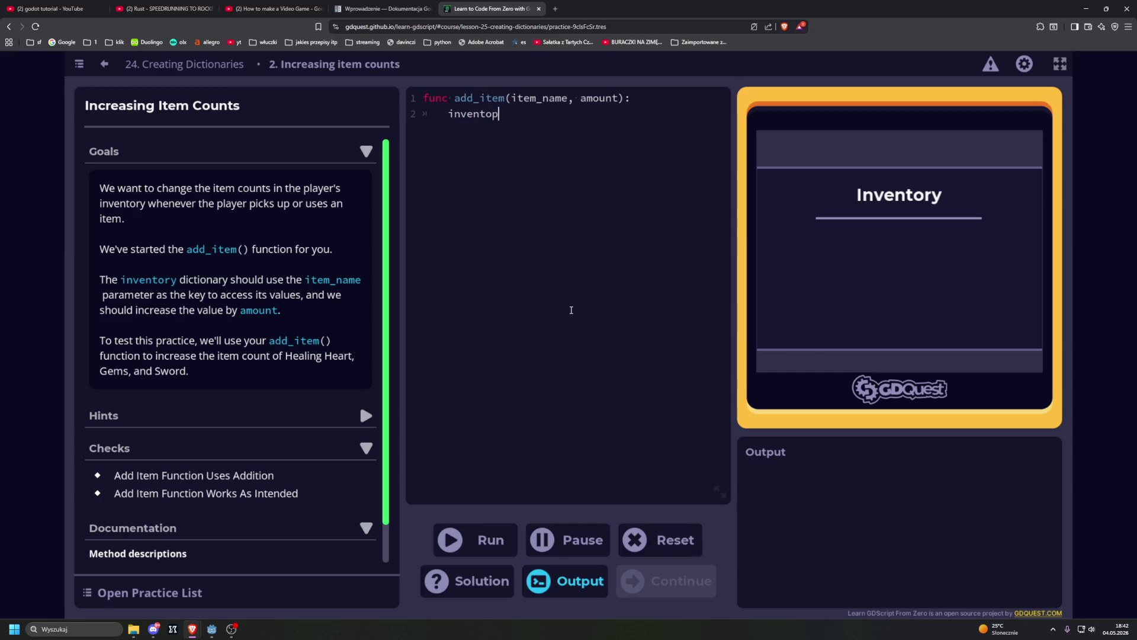
Write inventory.add_item on line 2 of add_item and run it, failing both checks.
{"action": "key", "text": "BackSpace"}
{"action": "type", "text": "ry."}
{"action": "type", "text": "add_item"}
{"action": "left_click", "coordinate": [490, 536]}
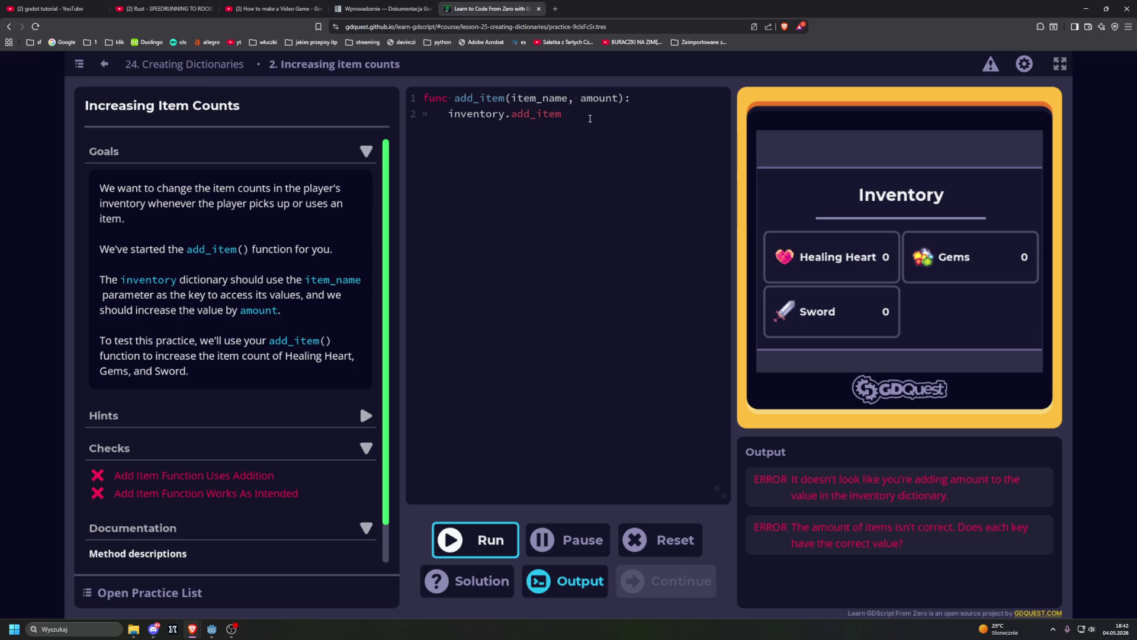
Erase the inventory.add_item line and start line 2 over with inventory.
{"action": "left_click_drag", "start_coordinate": [561, 113], "coordinate": [448, 113]}
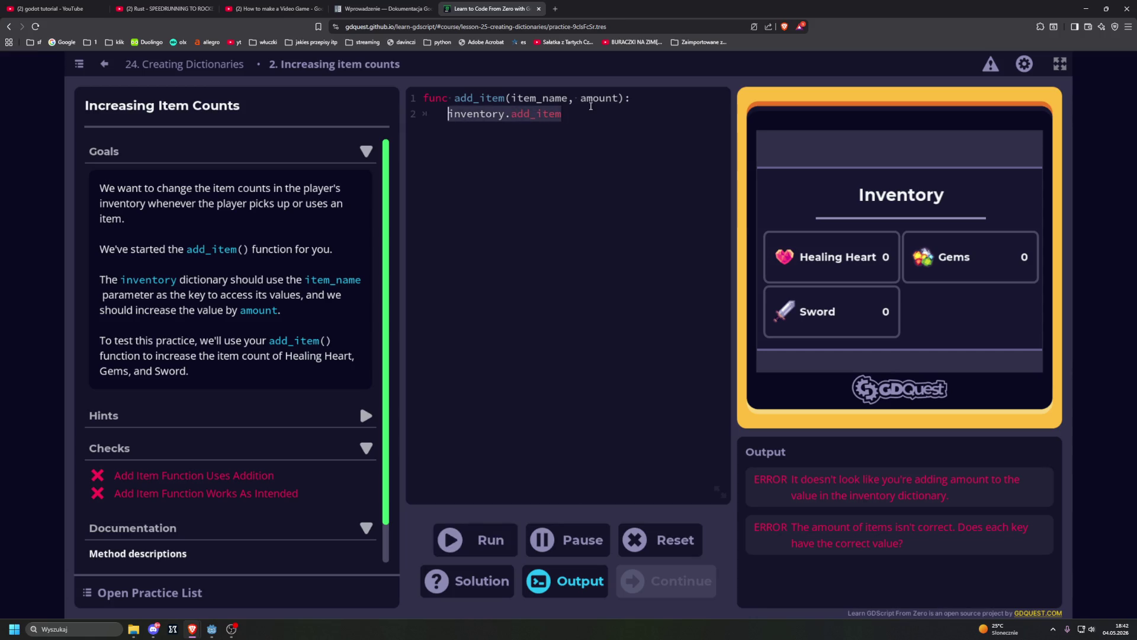
{"action": "key", "text": "BackSpace"}
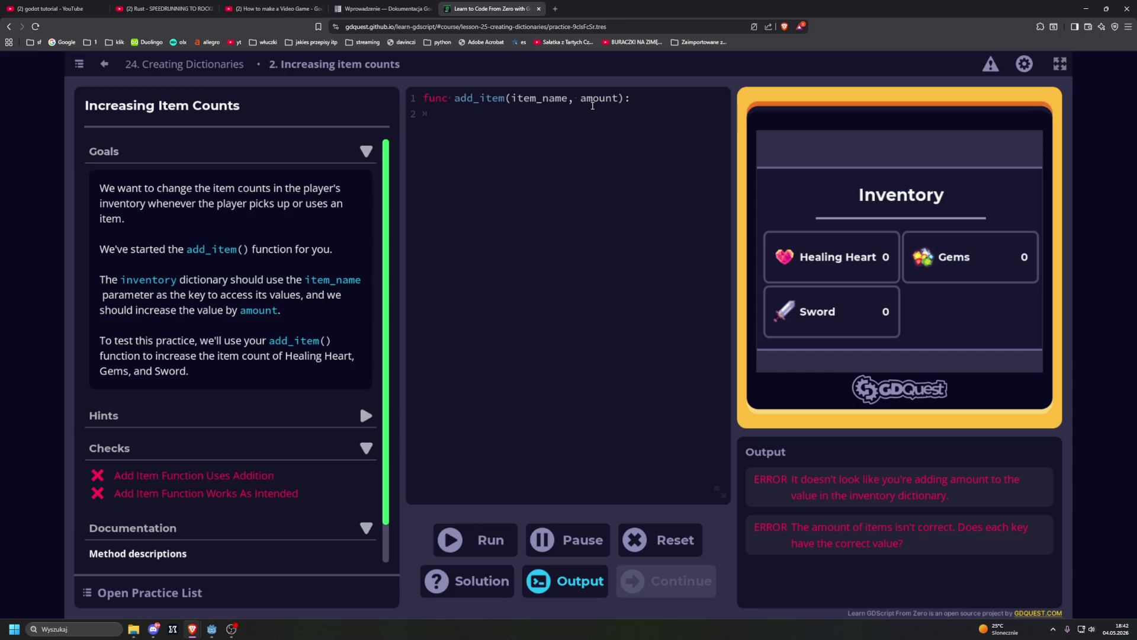
{"action": "type", "text": "in"}
{"action": "type", "text": "ventory"}
Extend line 2 to inventory{item_name} and reveal the first hint.
{"action": "type", "text": "["}
{"action": "key", "text": "BackSpace"}
{"action": "key", "text": "BackSpace"}
{"action": "type", "text": "{item"}
{"action": "type", "text": "_"}
{"action": "type", "text": "name"}
{"action": "left_click", "coordinate": [362, 415]}
{"action": "left_click", "coordinate": [158, 441]}
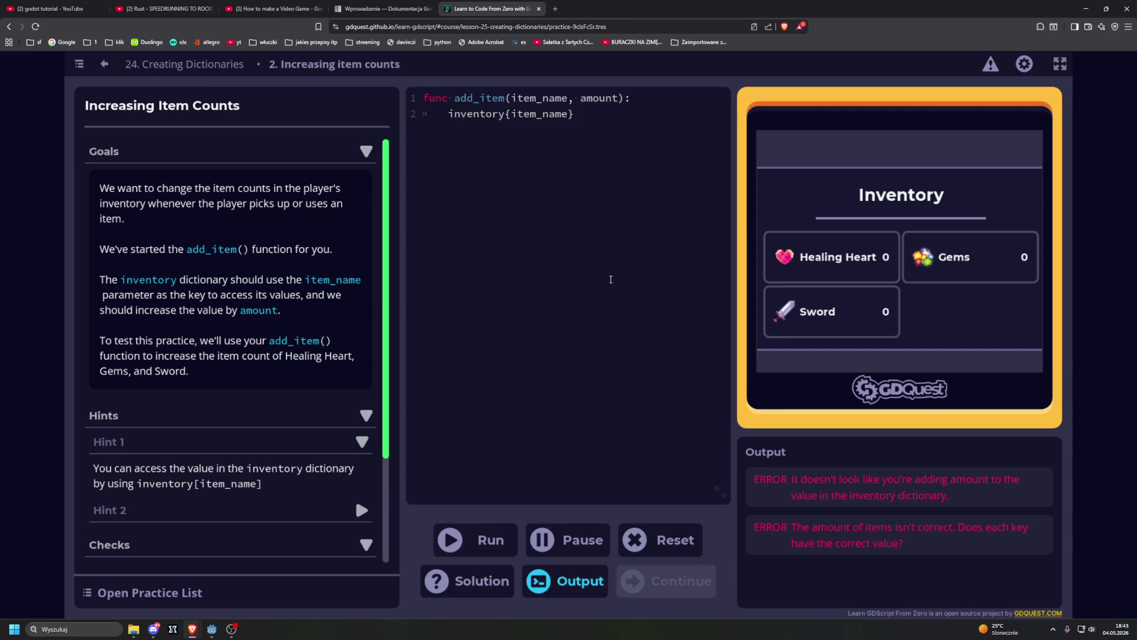
Change line 2 to inventory[item_name] += amount, run it, and continue past the success message.
{"action": "mouse_move", "coordinate": [595, 129]}
{"action": "left_mouse_down"}
{"action": "mouse_move", "coordinate": [465, 115]}
{"action": "mouse_move", "coordinate": [507, 115]}
{"action": "left_mouse_up"}
{"action": "key", "text": "BackSpace"}
{"action": "type", "text": "[item_name"}
{"action": "type", "text": "]"}
{"action": "key", "text": "BackSpace"}
{"action": "type", "text": "="}
{"action": "type", "text": "= "}
{"action": "type", "text": "amou"}
{"action": "type", "text": "nt"}
{"action": "key", "text": "ctrl+Return"}
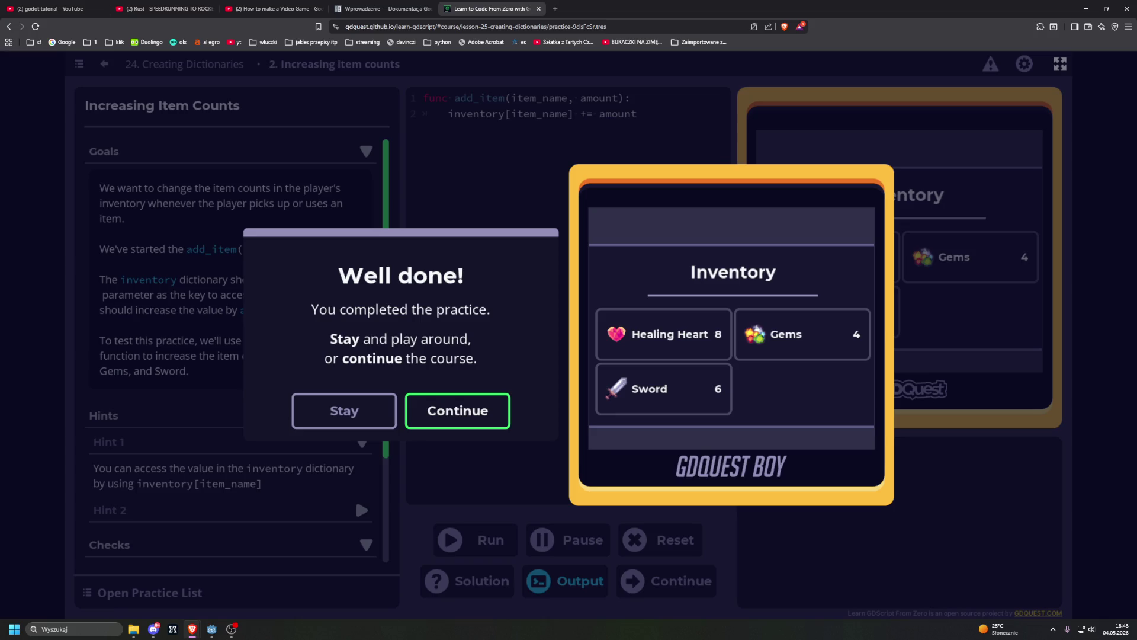
{"action": "left_click", "coordinate": [495, 423]}
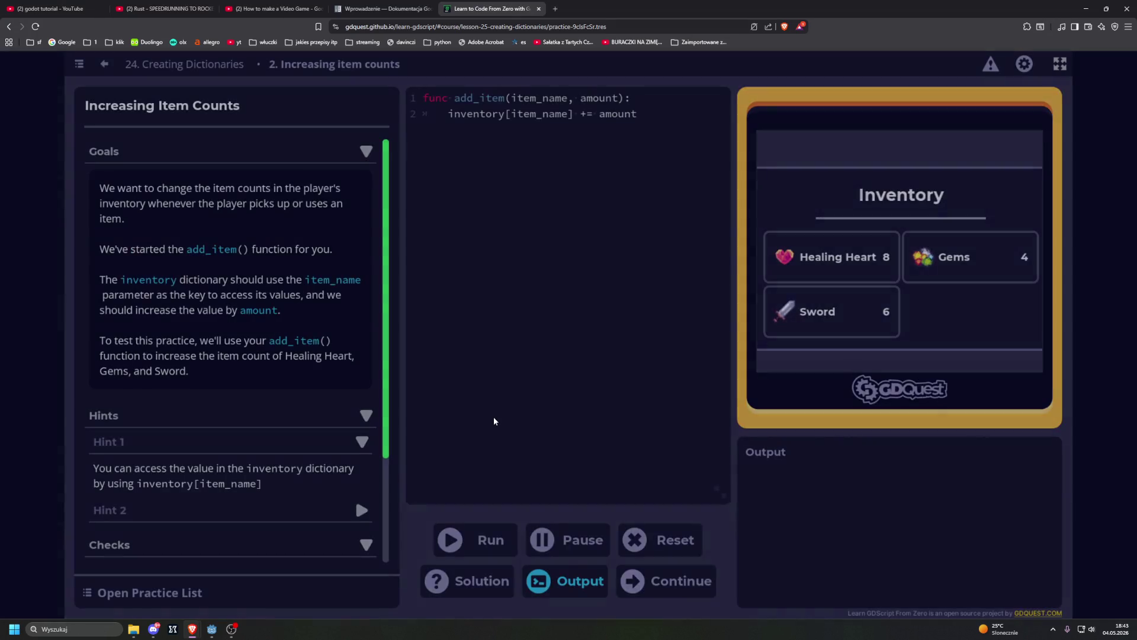
Continue to lesson 25, Looping over dictionaries.
{"action": "left_click", "coordinate": [591, 411]}
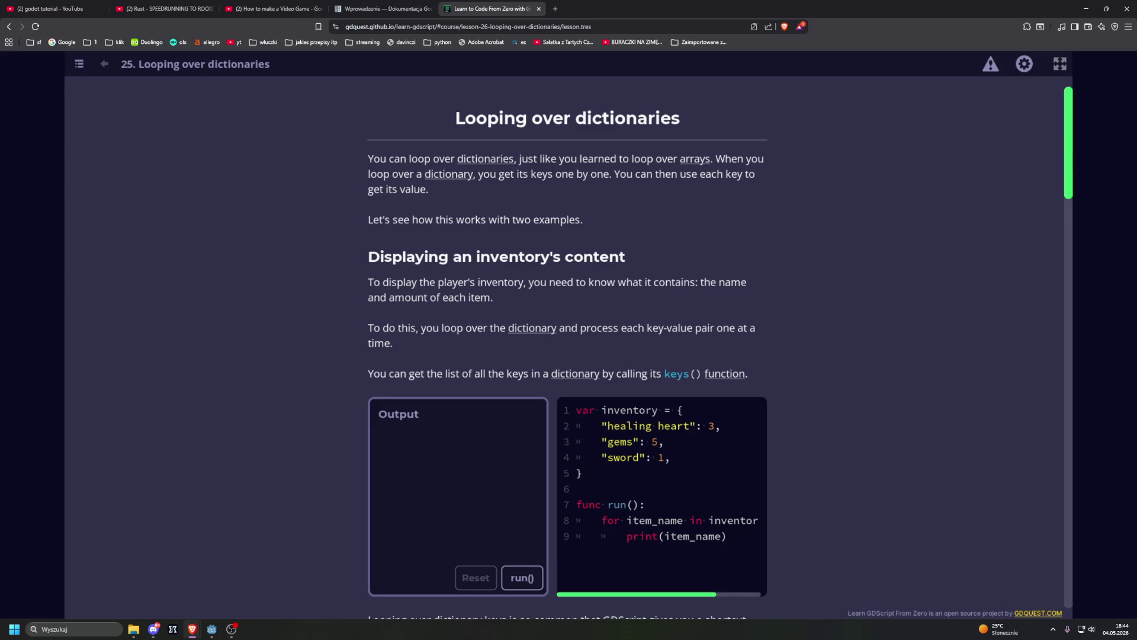
{"action": "left_click", "coordinate": [274, 140]}
{"action": "scroll", "coordinate": [361, 178], "scroll_direction": "down", "scroll_amount": 2}
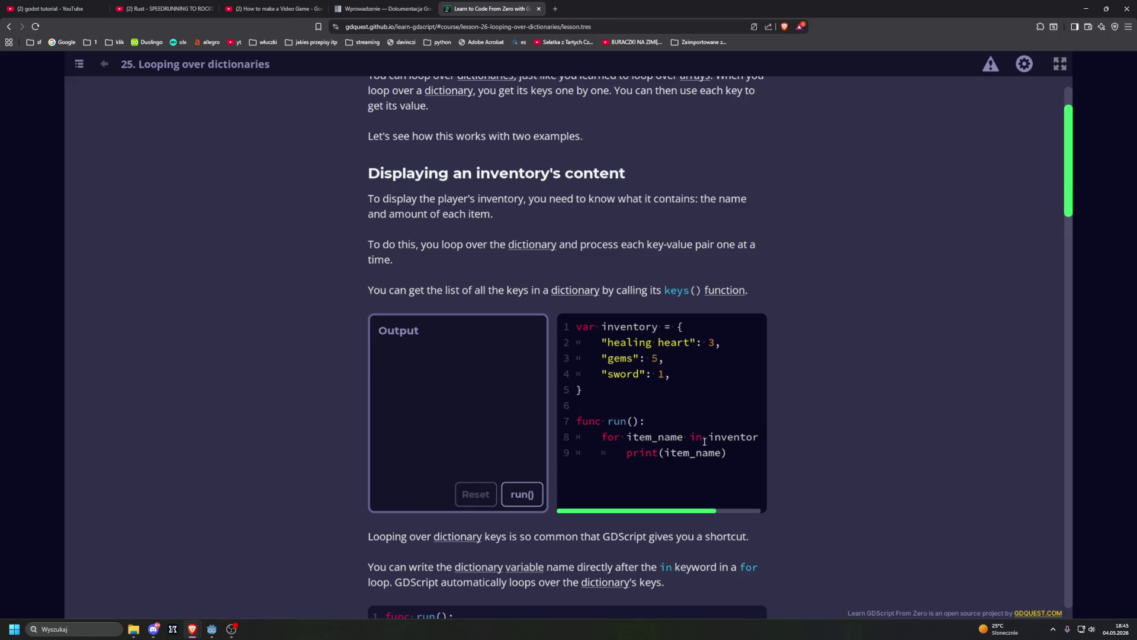
{"action": "mouse_move", "coordinate": [674, 507]}
{"action": "left_mouse_down"}
{"action": "mouse_move", "coordinate": [753, 511]}
{"action": "mouse_move", "coordinate": [622, 507]}
{"action": "left_mouse_up"}
Run the inventory keys example to print healing heart, gems and sword.
{"action": "key", "text": "ctrl+Return"}
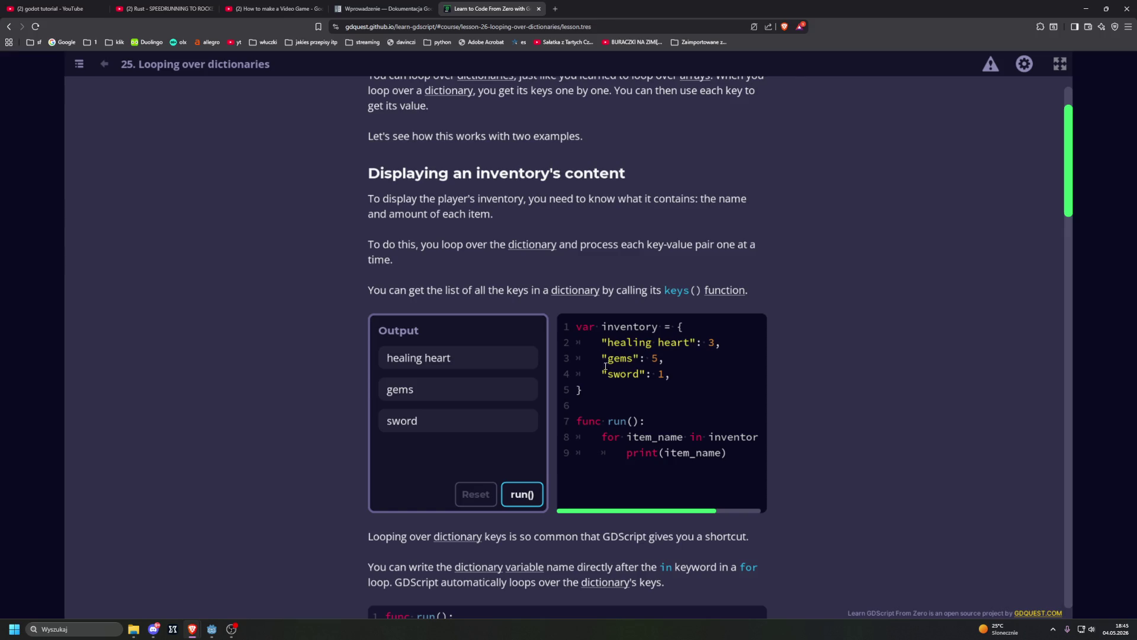
{"action": "scroll", "coordinate": [540, 491], "scroll_direction": "down", "scroll_amount": 2}
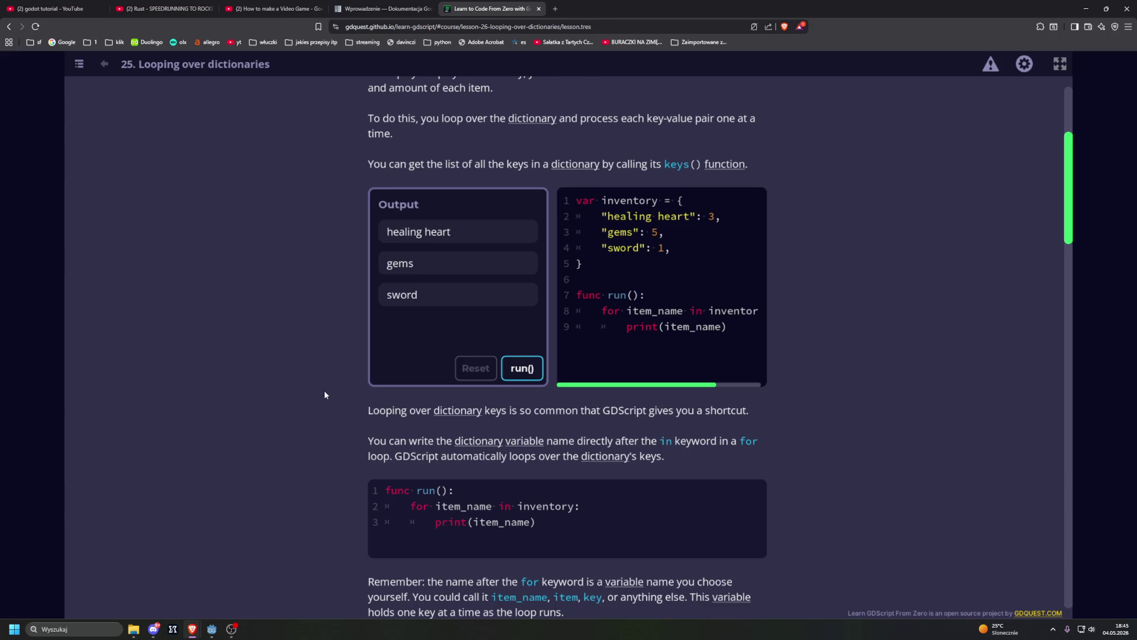
{"action": "mouse_move", "coordinate": [601, 385]}
{"action": "left_mouse_down"}
{"action": "mouse_move", "coordinate": [645, 386]}
{"action": "mouse_move", "coordinate": [566, 398]}
{"action": "left_mouse_up"}
{"action": "scroll", "coordinate": [392, 394], "scroll_direction": "down", "scroll_amount": 3}
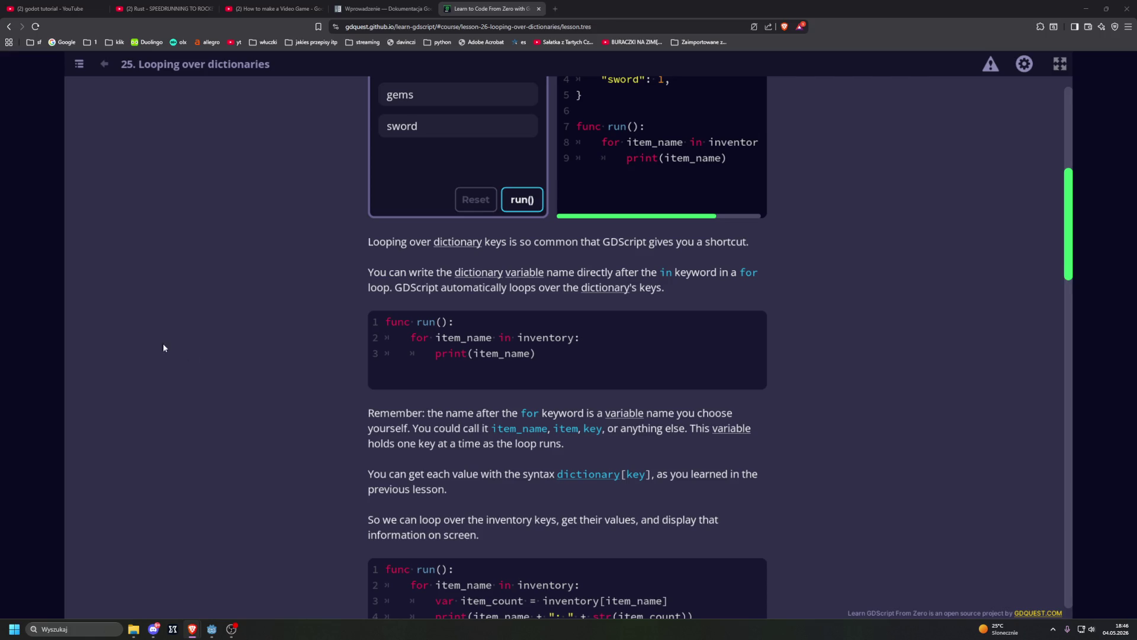
{"action": "scroll", "coordinate": [241, 372], "scroll_direction": "down", "scroll_amount": 3}
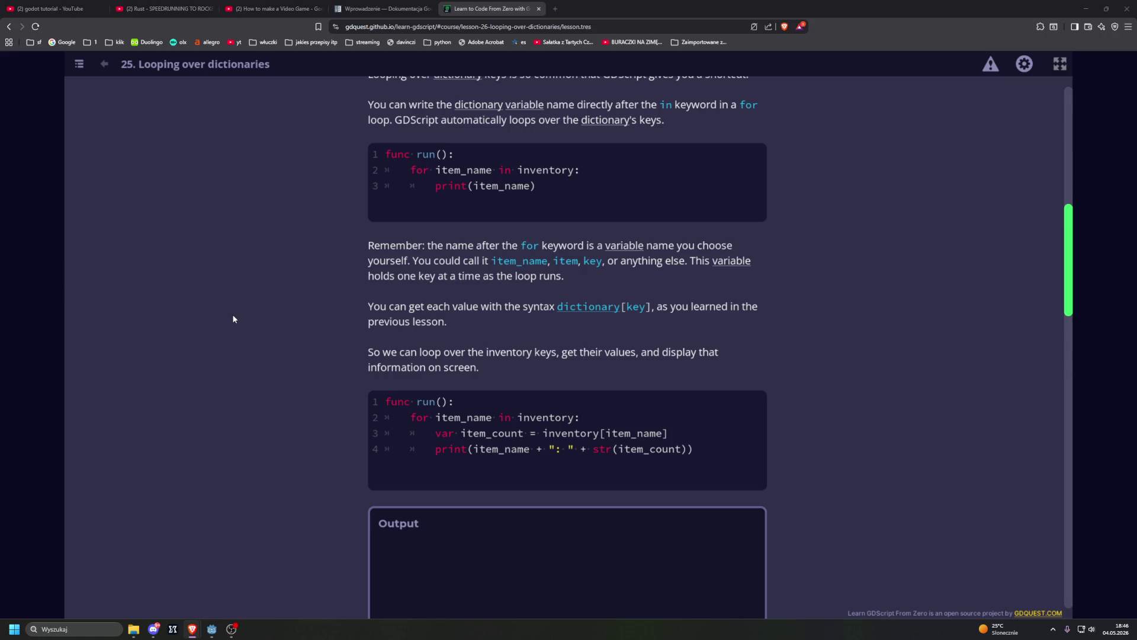
{"action": "scroll", "coordinate": [232, 318], "scroll_direction": "up", "scroll_amount": 3}
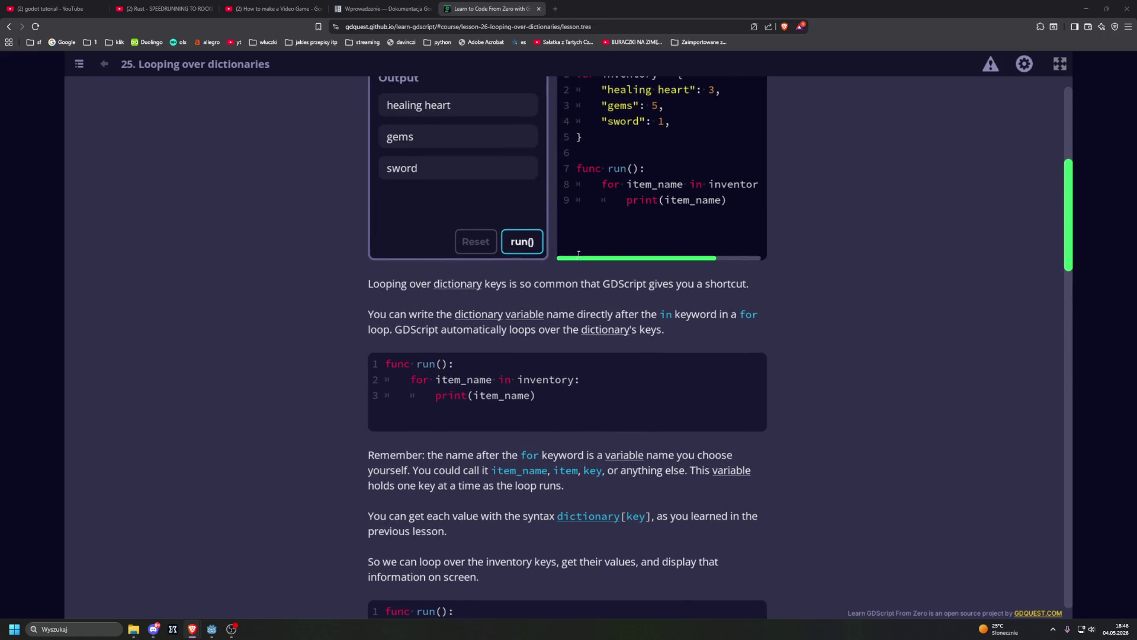
{"action": "scroll", "coordinate": [196, 280], "scroll_direction": "down", "scroll_amount": 1}
{"action": "scroll", "coordinate": [196, 281], "scroll_direction": "down", "scroll_amount": 2}
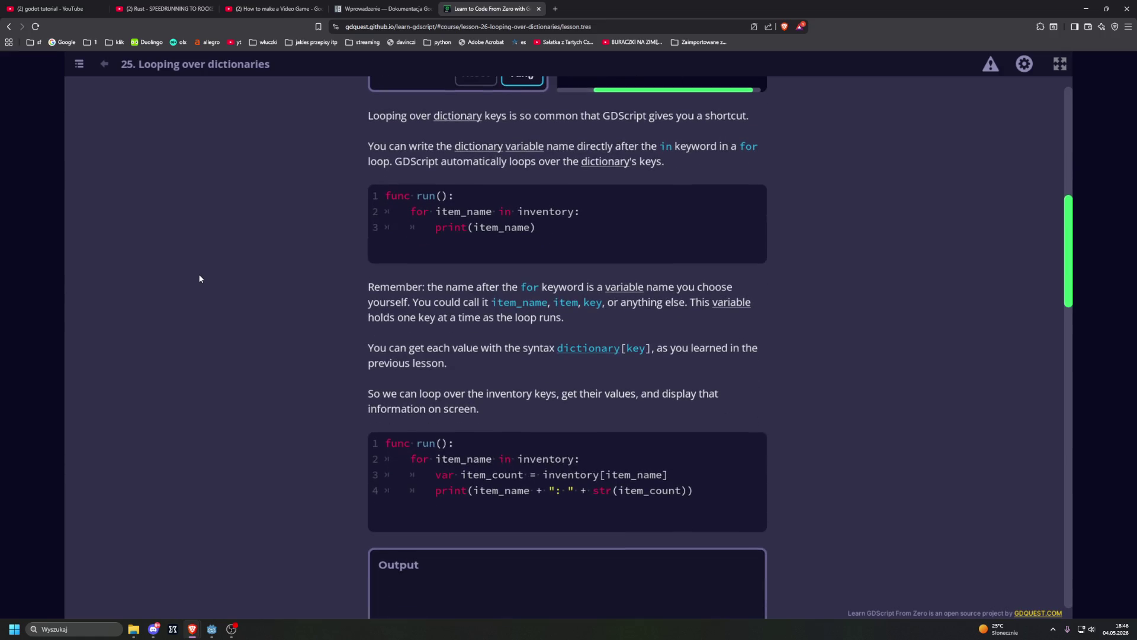
{"action": "scroll", "coordinate": [202, 278], "scroll_direction": "down", "scroll_amount": 1}
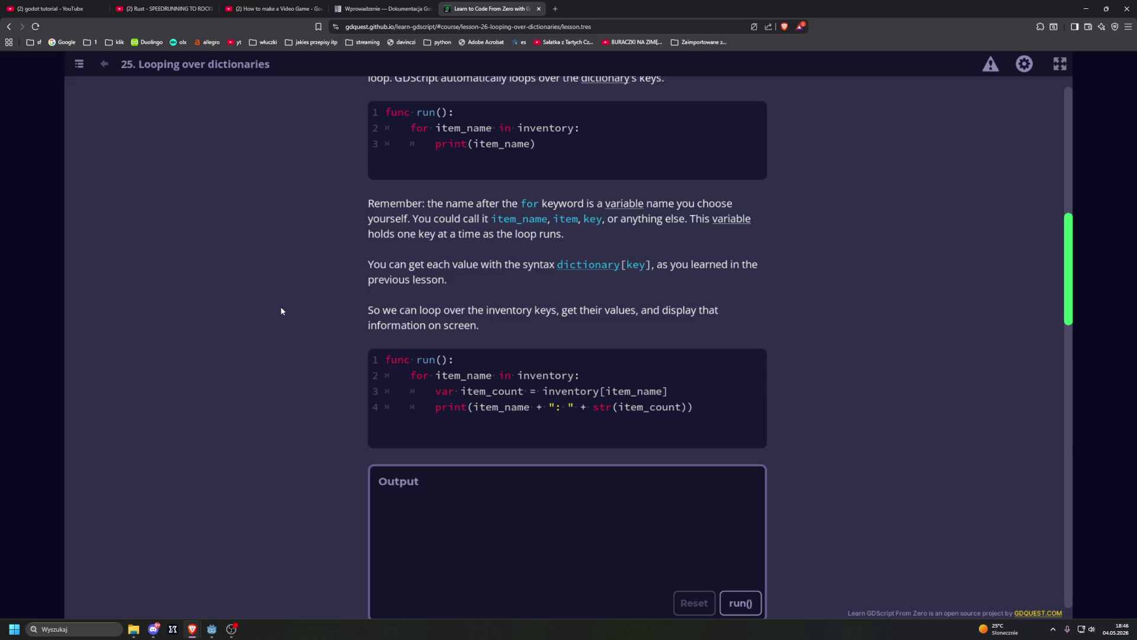
{"action": "scroll", "coordinate": [300, 308], "scroll_direction": "down", "scroll_amount": 1}
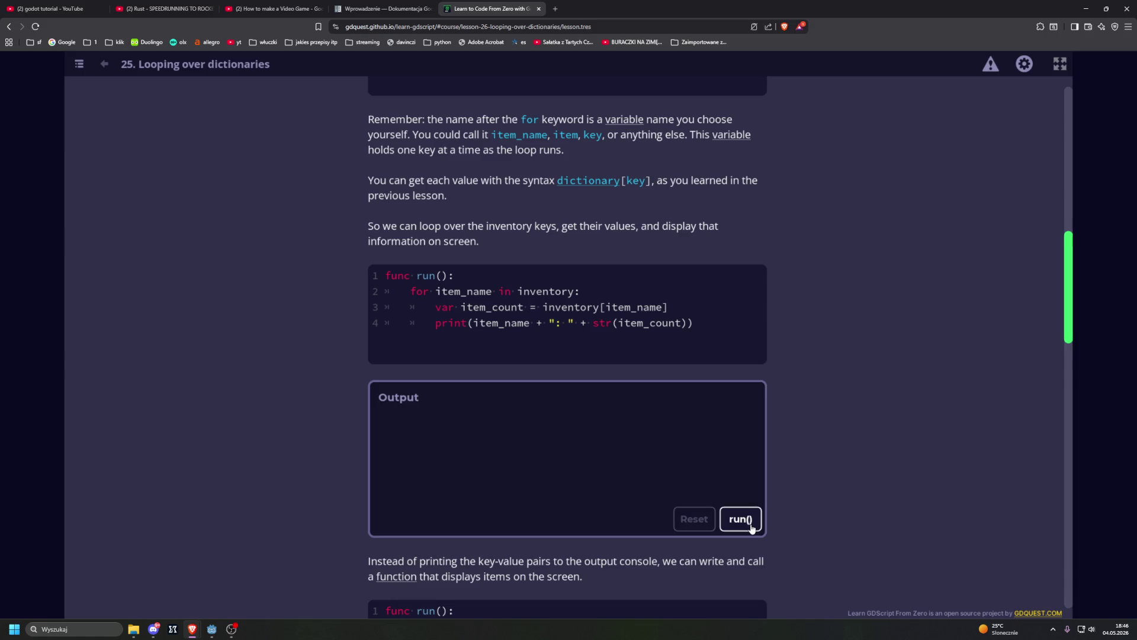
{"action": "scroll", "coordinate": [719, 502], "scroll_direction": "up", "scroll_amount": 9}
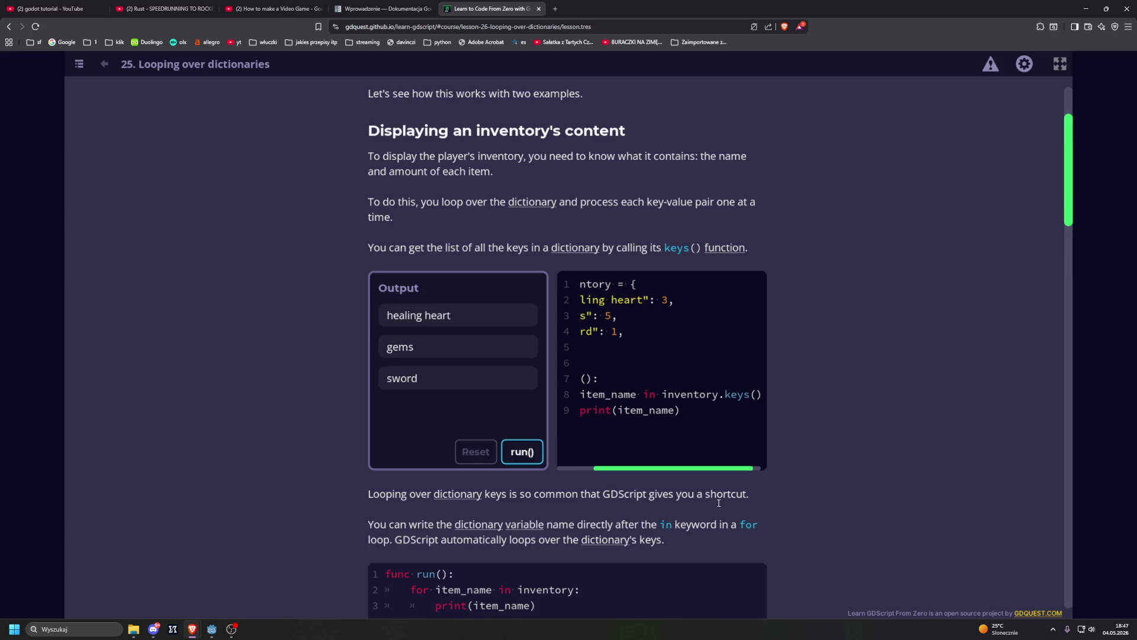
{"action": "scroll", "coordinate": [612, 500], "scroll_direction": "down", "scroll_amount": 3}
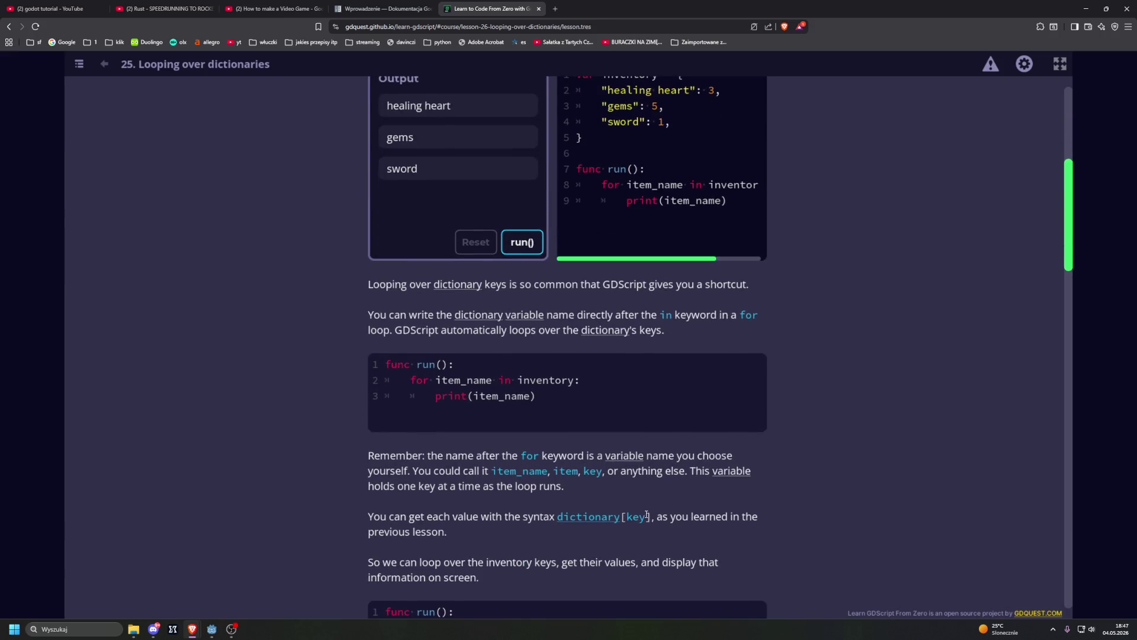
{"action": "scroll", "coordinate": [625, 505], "scroll_direction": "down", "scroll_amount": 4}
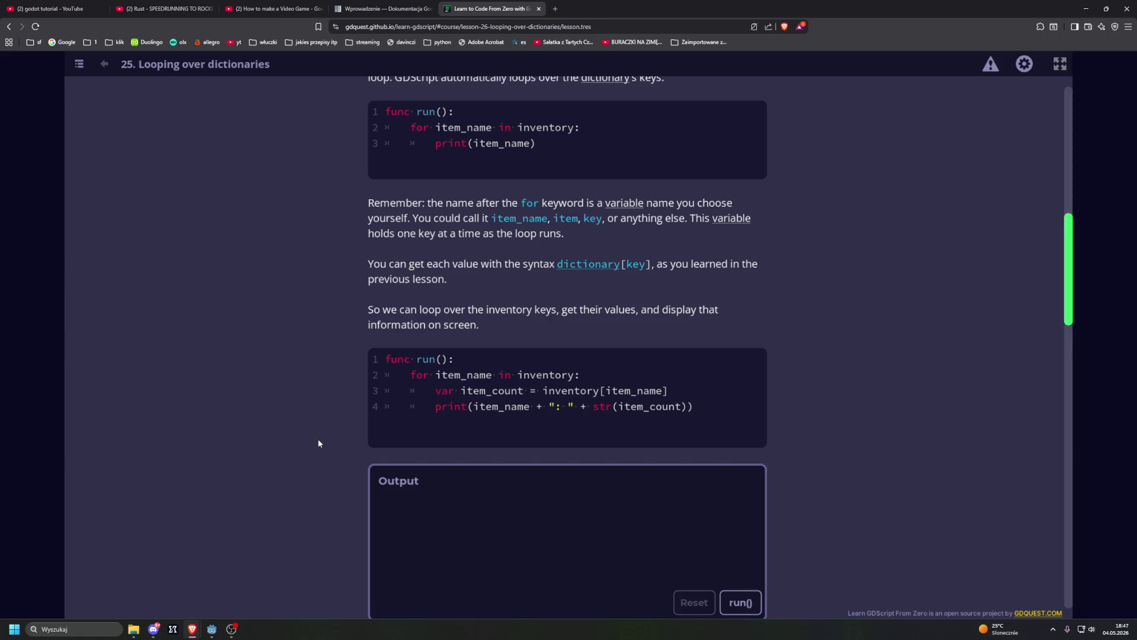
{"action": "scroll", "coordinate": [369, 441], "scroll_direction": "down", "scroll_amount": 2}
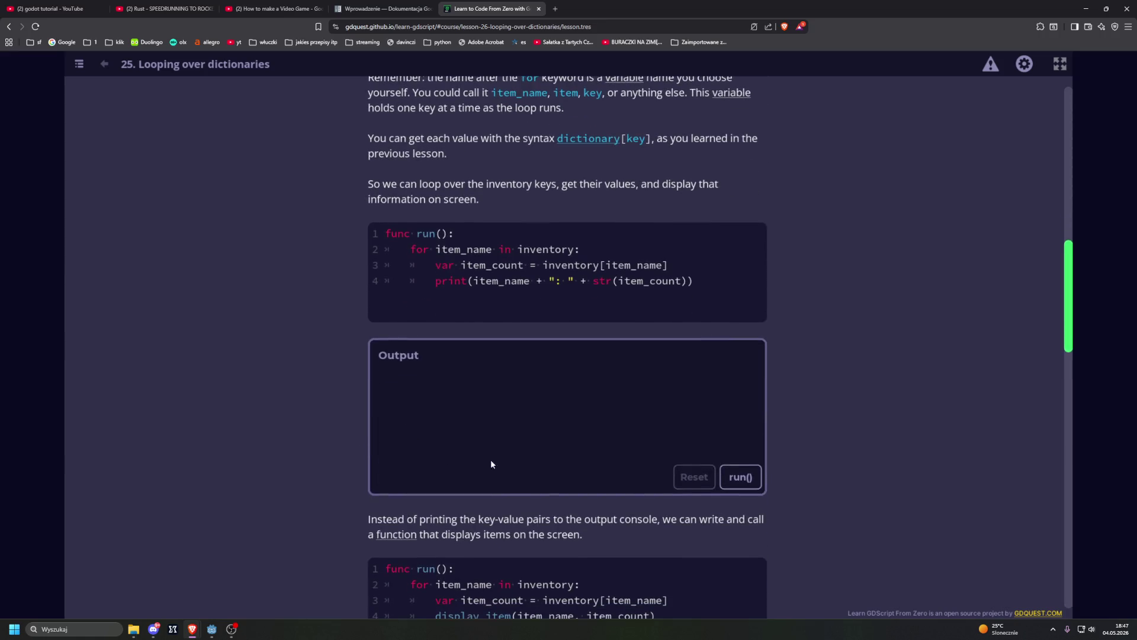
{"action": "left_click", "coordinate": [742, 474]}
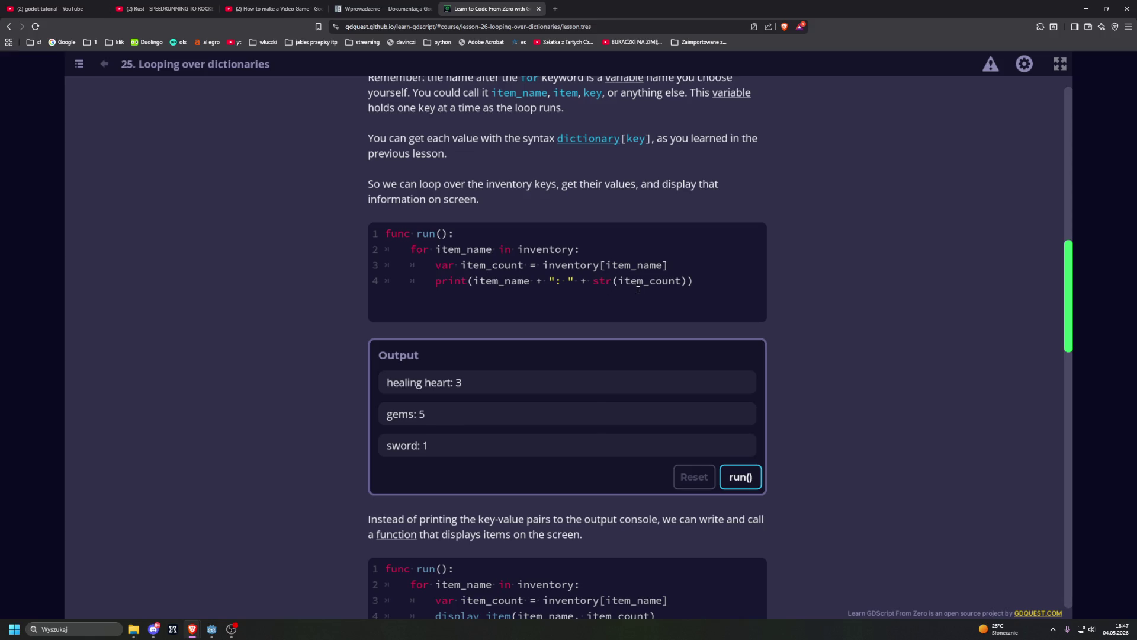
Scroll down the lesson to the Mapping grid cells to units section.
{"action": "scroll", "coordinate": [656, 284], "scroll_direction": "down", "scroll_amount": 5}
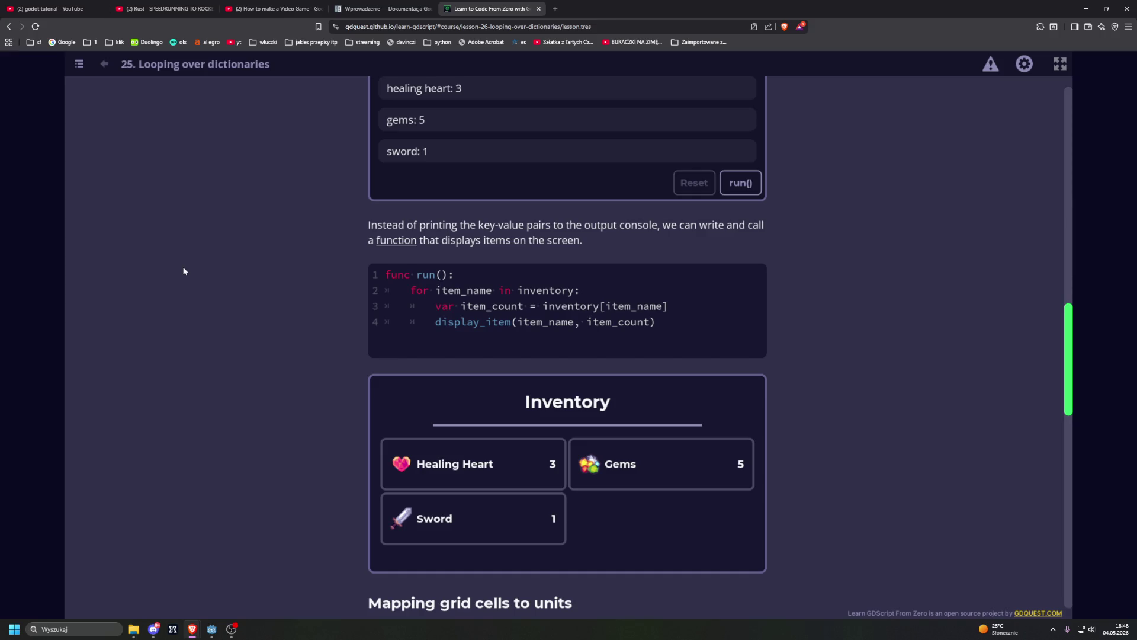
{"action": "scroll", "coordinate": [223, 264], "scroll_direction": "down", "scroll_amount": 6}
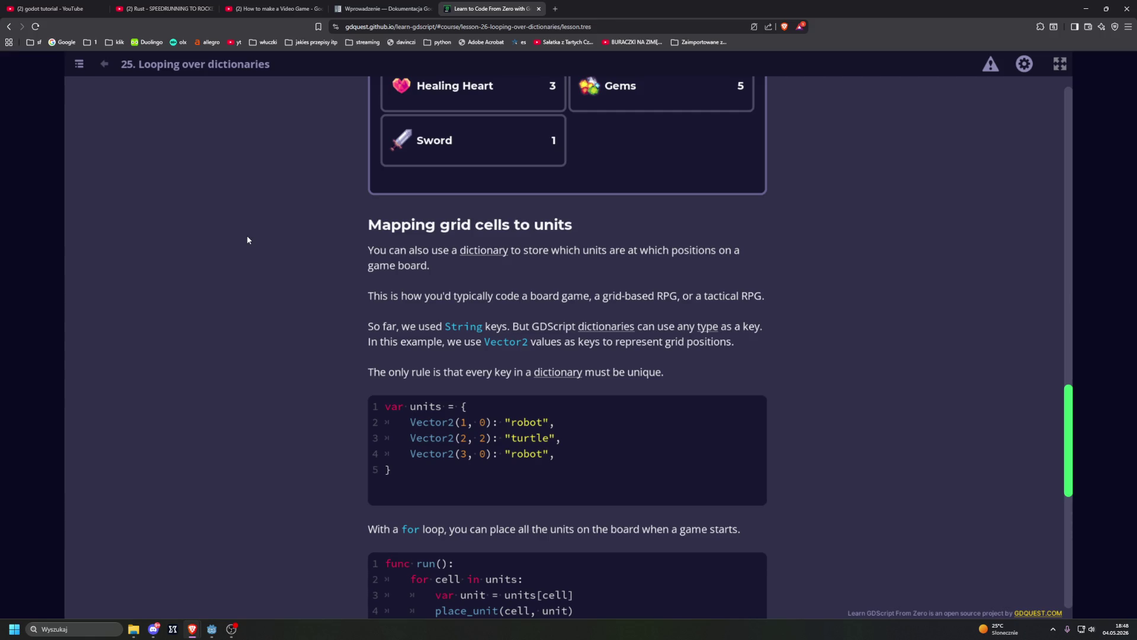
{"action": "scroll", "coordinate": [248, 239], "scroll_direction": "down", "scroll_amount": 2}
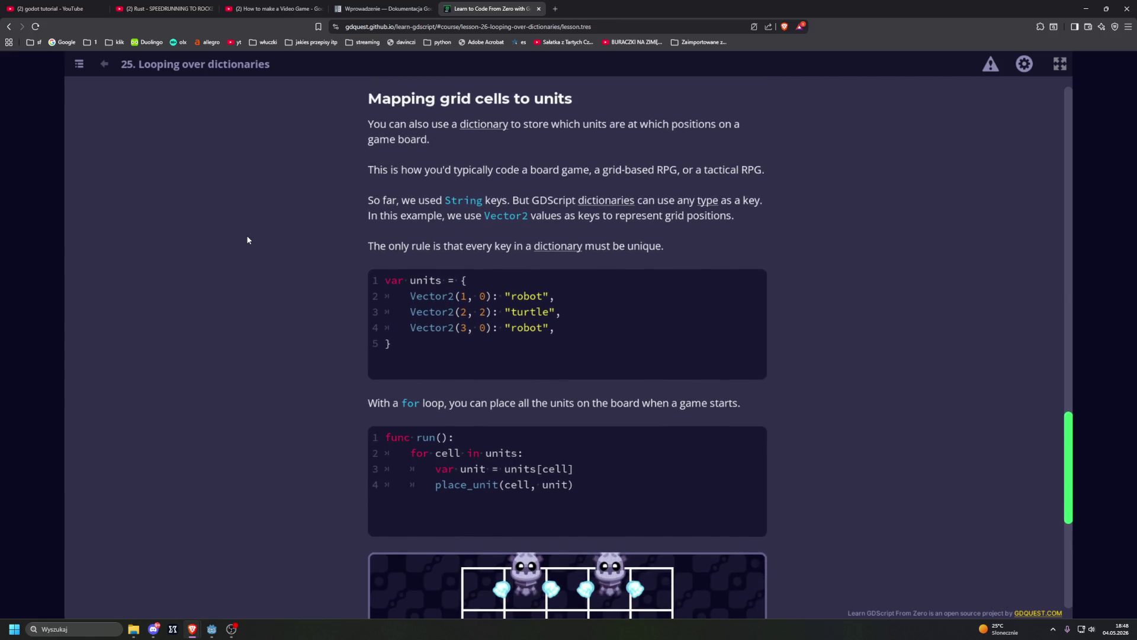
{"action": "scroll", "coordinate": [289, 296], "scroll_direction": "down", "scroll_amount": 1}
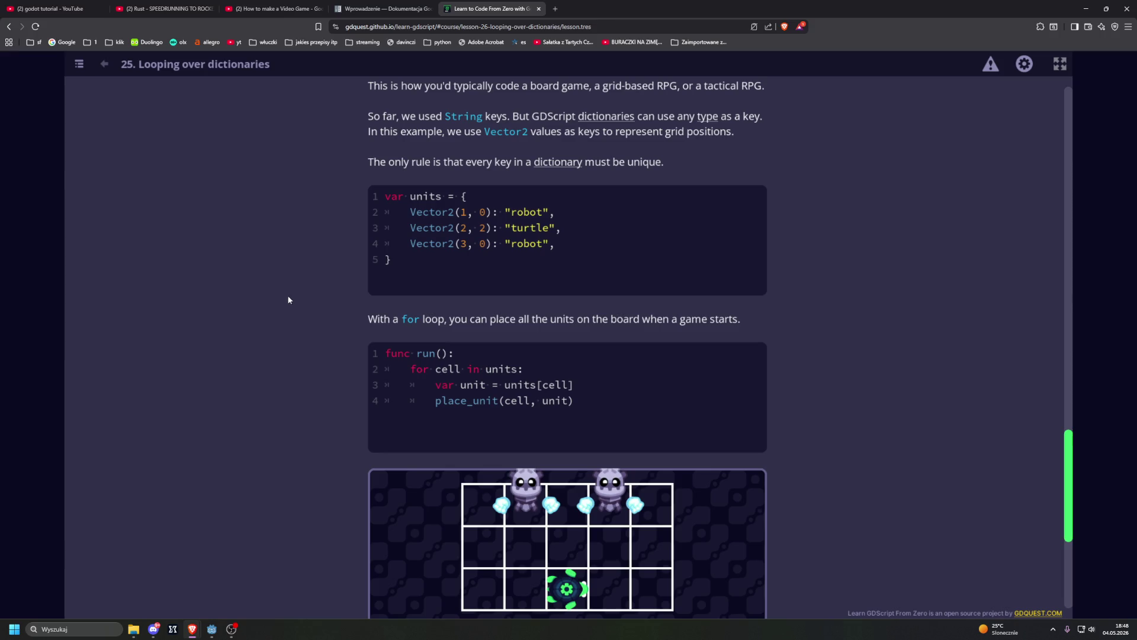
{"action": "scroll", "coordinate": [295, 309], "scroll_direction": "down", "scroll_amount": 1}
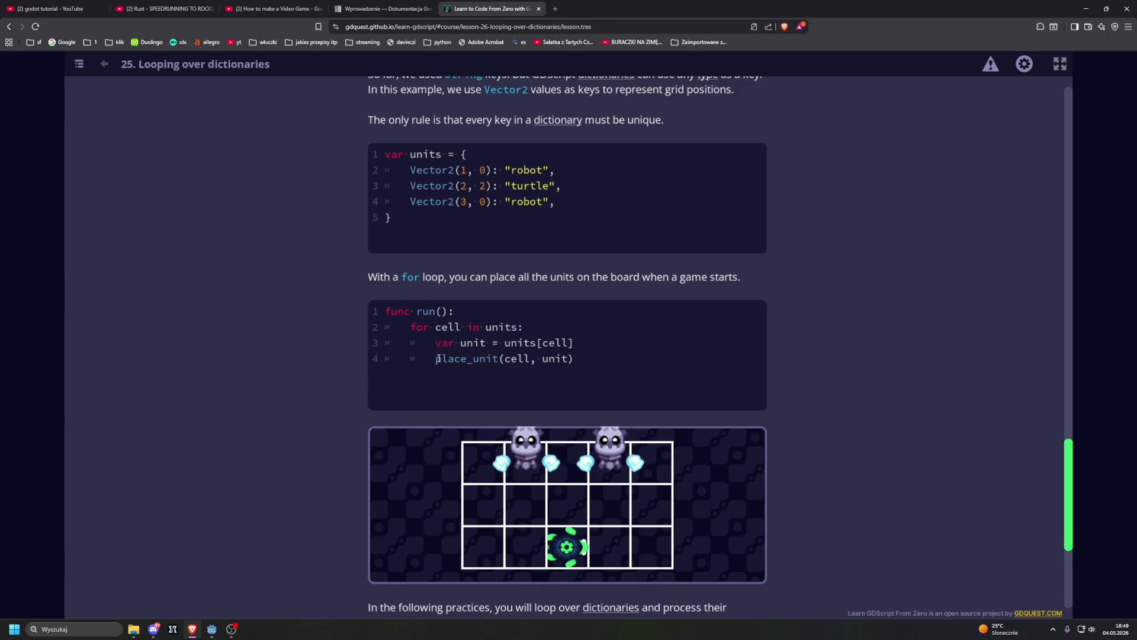
{"action": "scroll", "coordinate": [454, 359], "scroll_direction": "down", "scroll_amount": 4}
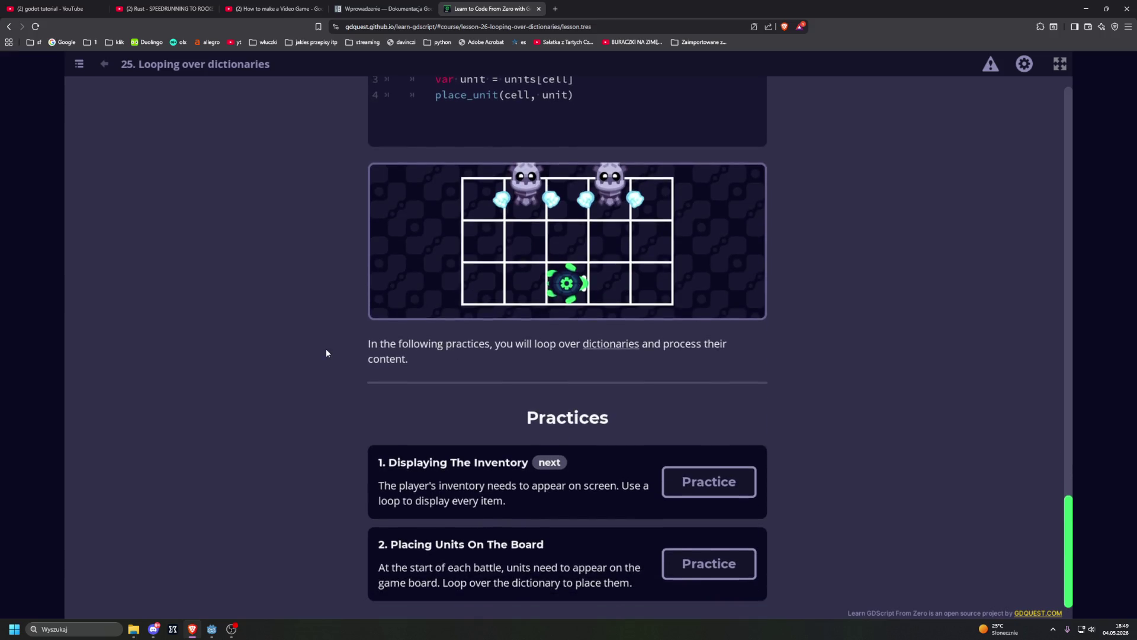
{"action": "left_click", "coordinate": [681, 479]}
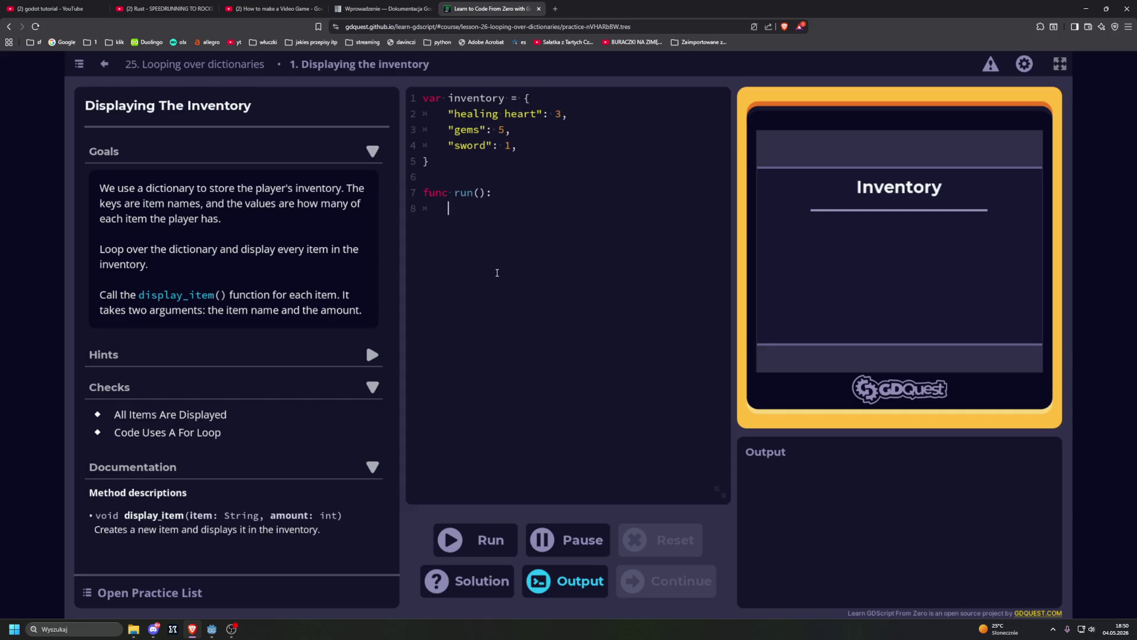
Write a for loop over inventory whose body calls display_item(itme).
{"action": "type", "text": "for "}
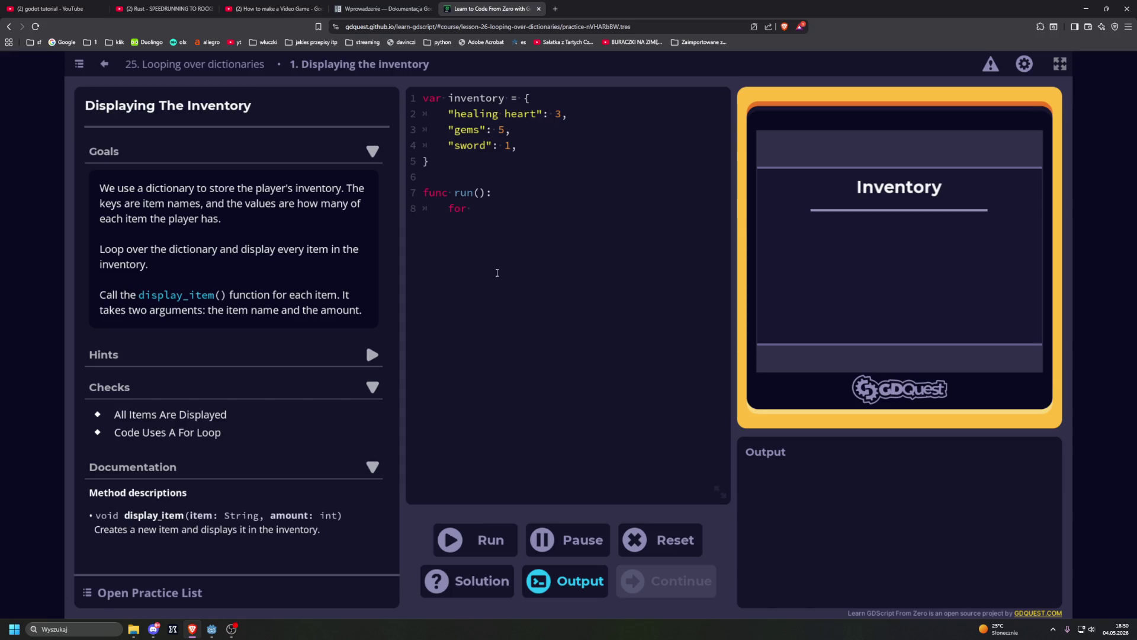
{"action": "type", "text": "items "}
{"action": "type", "text": "in inven"}
{"action": "type", "text": "tory"}
{"action": "type", "text": ":"}
{"action": "key", "text": "Return"}
{"action": "key", "text": "Tab"}
{"action": "type", "text": "dospla"}
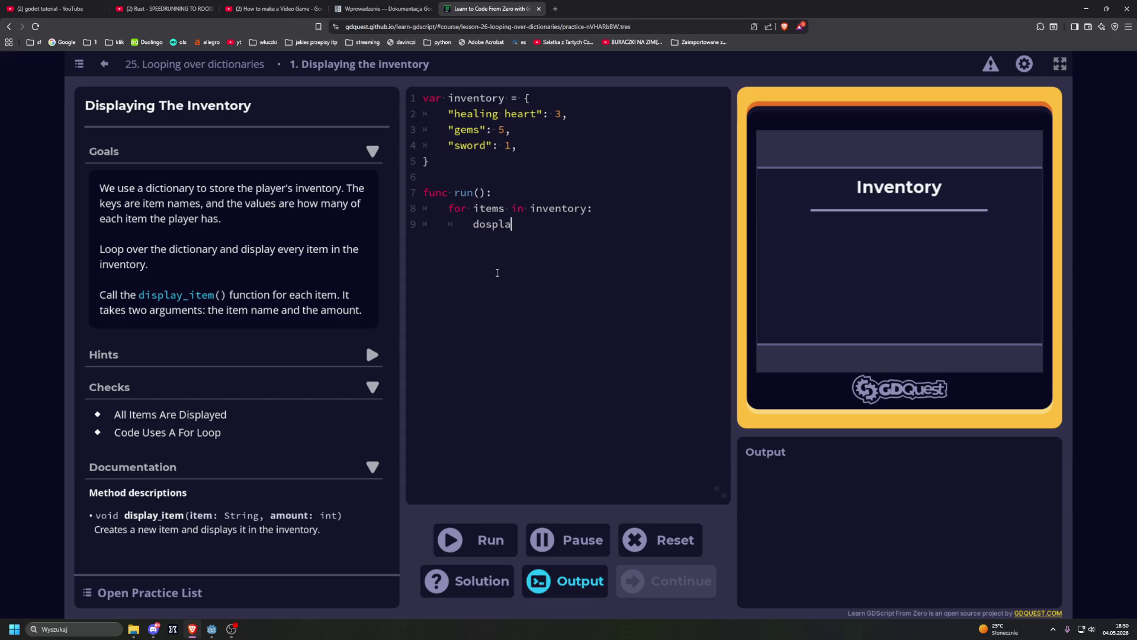
{"action": "type", "text": "y_item("}
{"action": "key", "text": "BackSpace"}
{"action": "key", "text": "BackSpace"}
{"action": "key", "text": "BackSpace"}
{"action": "type", "text": "display_"}
{"action": "type", "text": "item("}
{"action": "key", "text": "Delete"}
{"action": "type", "text": "itme"}
Rename the loop variable to item, fix the itme argument, and run to get a too-few-arguments error.
{"action": "left_click", "coordinate": [500, 208]}
{"action": "key", "text": "Delete"}
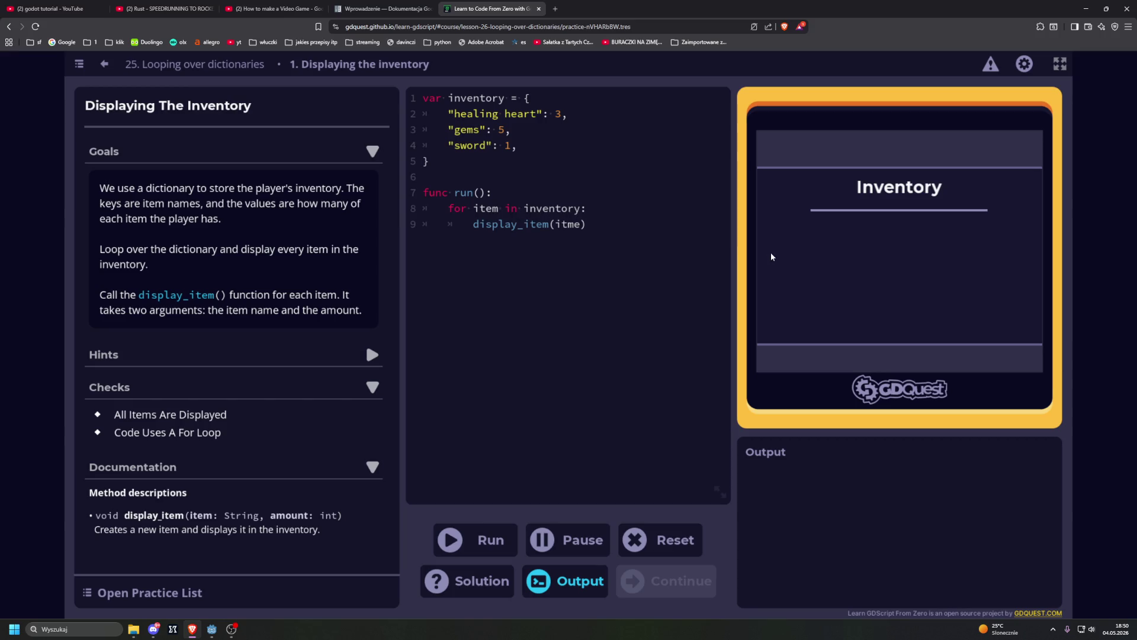
{"action": "key", "text": "BackSpace"}
{"action": "key", "text": "BackSpace"}
{"action": "key", "text": "BackSpace"}
{"action": "type", "text": "tem"}
{"action": "key", "text": "Down"}
{"action": "key", "text": "End"}
{"action": "key", "text": "Left"}
{"action": "key", "text": "BackSpace"}
{"action": "key", "text": "BackSpace"}
{"action": "type", "text": "em)"}
{"action": "key", "text": "ctrl+Return"}
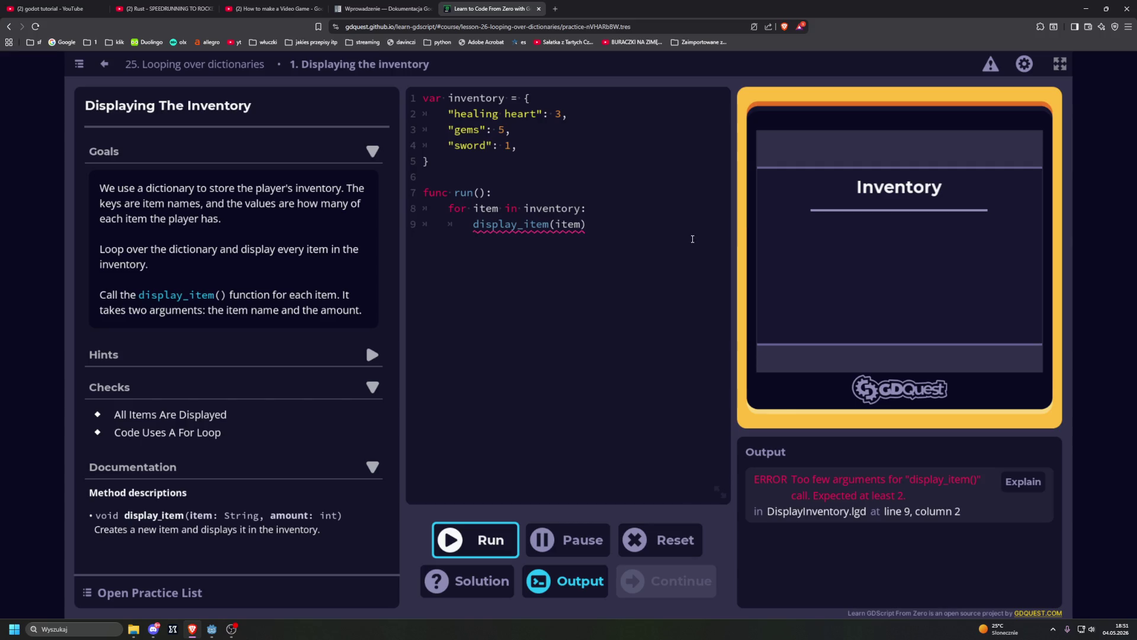
{"action": "mouse_move", "coordinate": [546, 231]}
{"action": "mouse_move", "coordinate": [582, 228]}
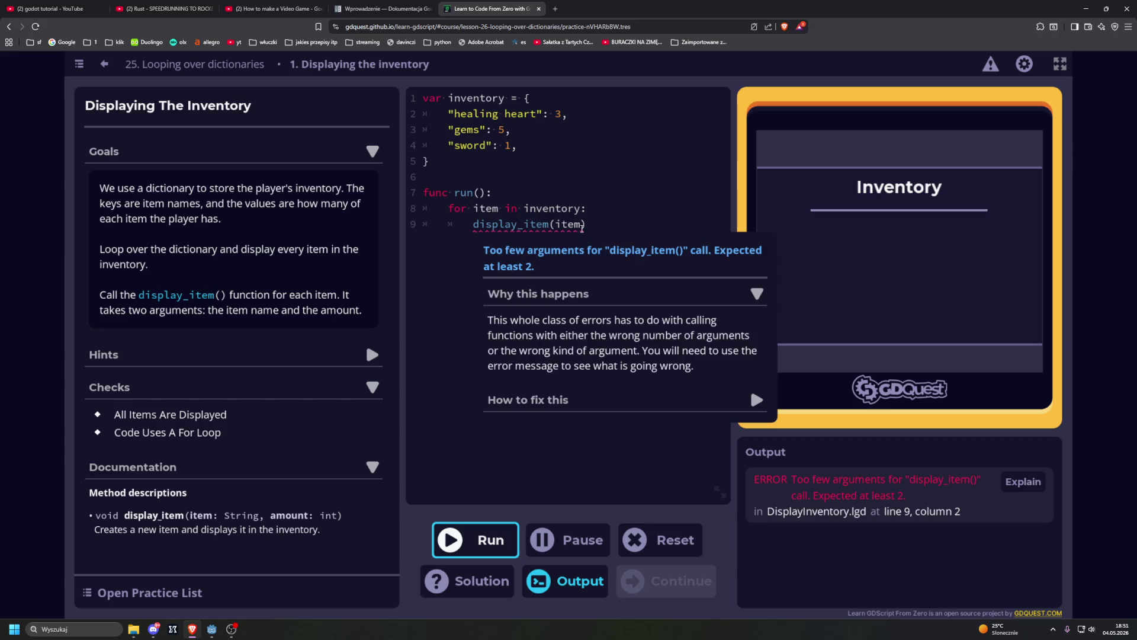
Change line 9 to display_item(item, inventory[item]) and run it to pass the practice.
{"action": "left_click", "coordinate": [582, 225]}
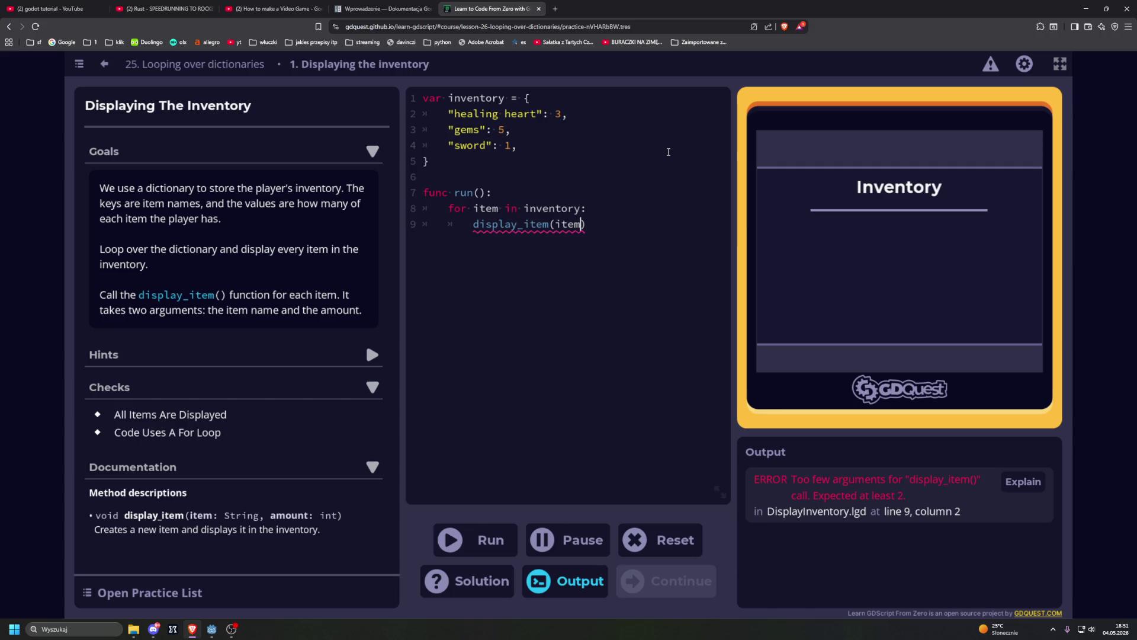
{"action": "type", "text": ","}
{"action": "type", "text": "in"}
{"action": "type", "text": "ventory"}
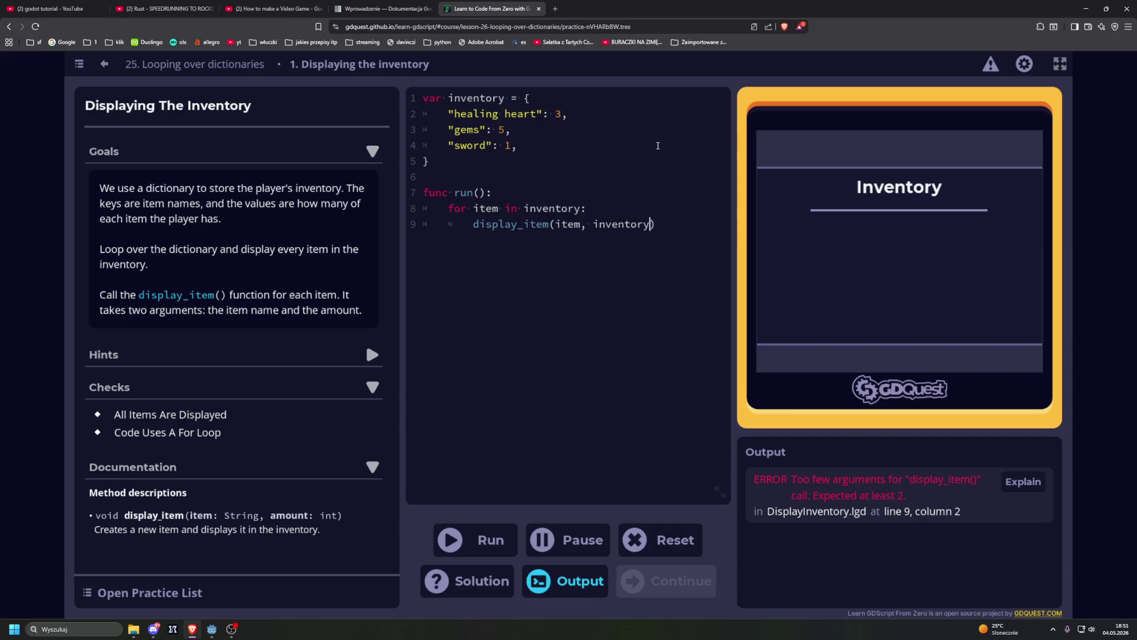
{"action": "type", "text": "[it"}
{"action": "type", "text": "em"}
{"action": "left_click", "coordinate": [473, 538]}
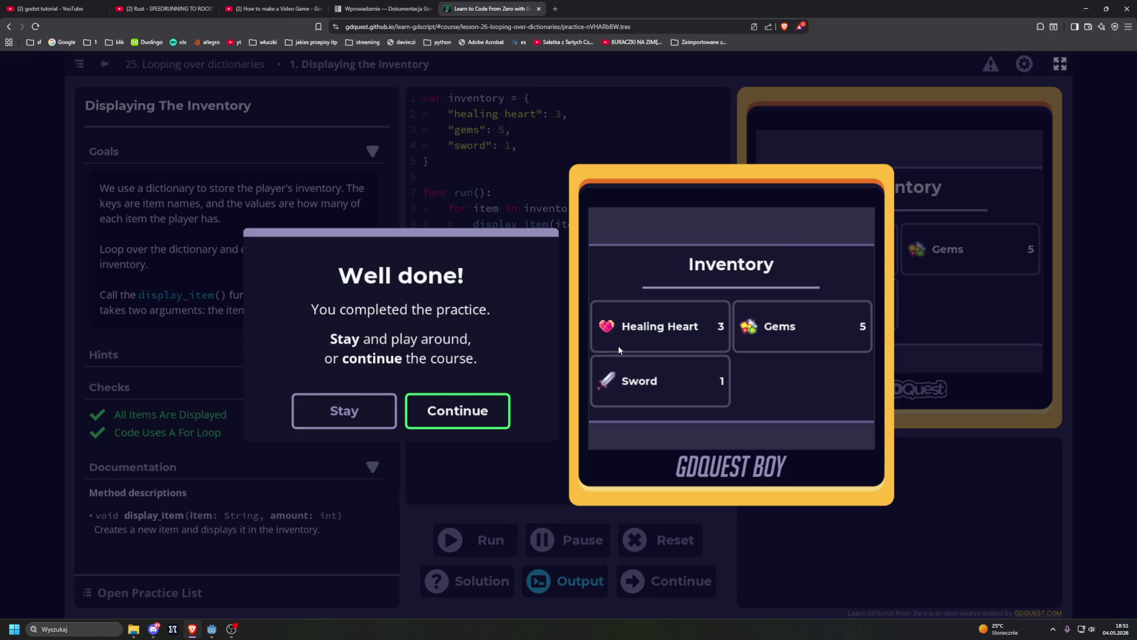
Continue to practice 2, Placing Units On The Board.
{"action": "key", "text": "Return"}
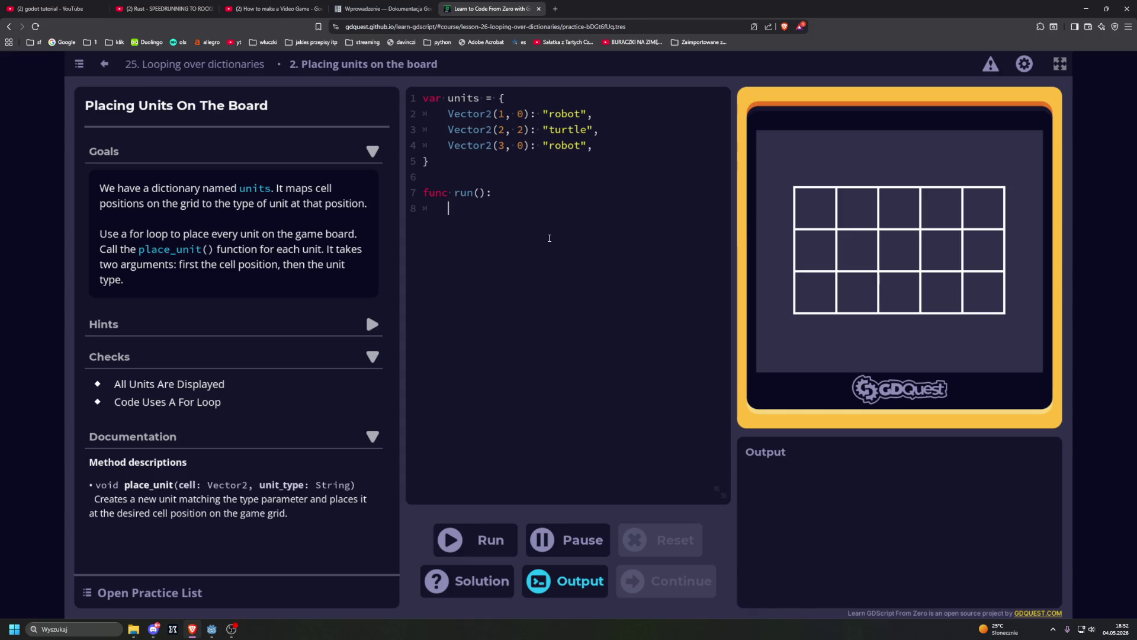
Loop over units calling place_unit(unit, units[unit]), run it, and continue to the Value types lesson.
{"action": "type", "text": "for unit in u"}
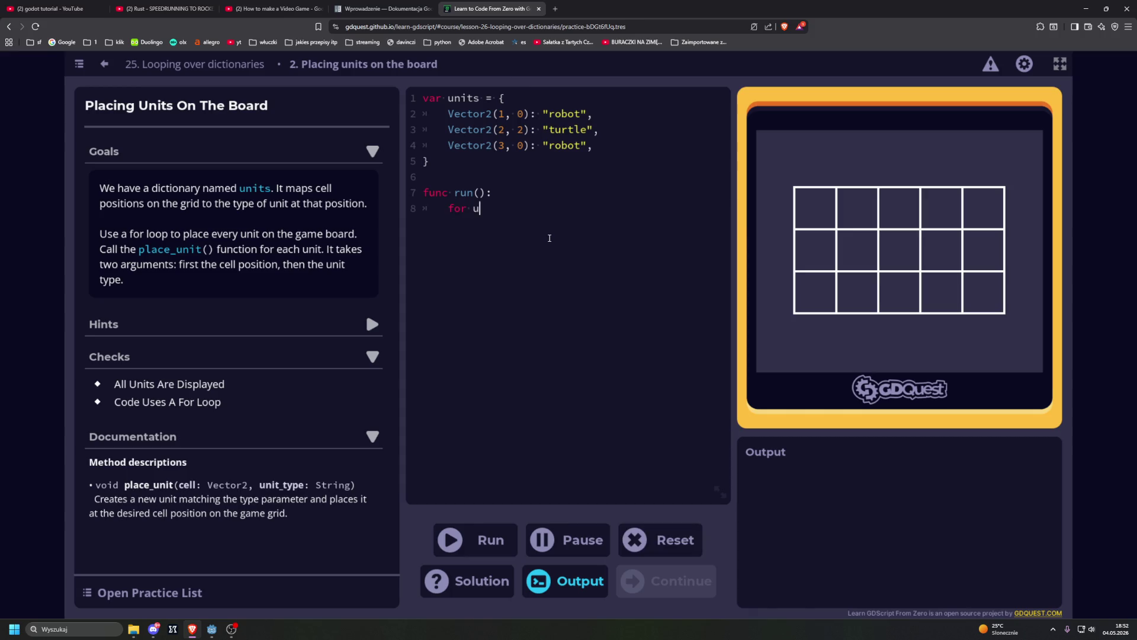
{"action": "type", "text": "nits"}
{"action": "type", "text": ":"}
{"action": "key", "text": "Return"}
{"action": "type", "text": "place"}
{"action": "type", "text": "_unit"}
{"action": "type", "text": "("}
{"action": "type", "text": "unit"}
{"action": "type", "text": ", "}
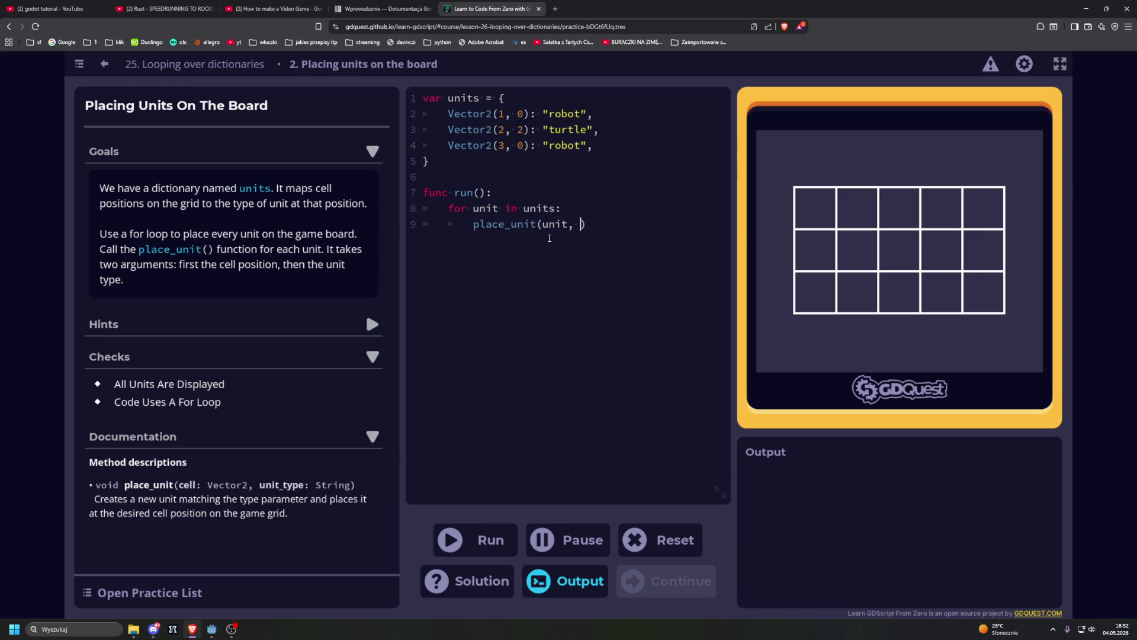
{"action": "type", "text": "units"}
{"action": "type", "text": "["}
{"action": "type", "text": "unit"}
{"action": "key", "text": "ctrl+Return"}
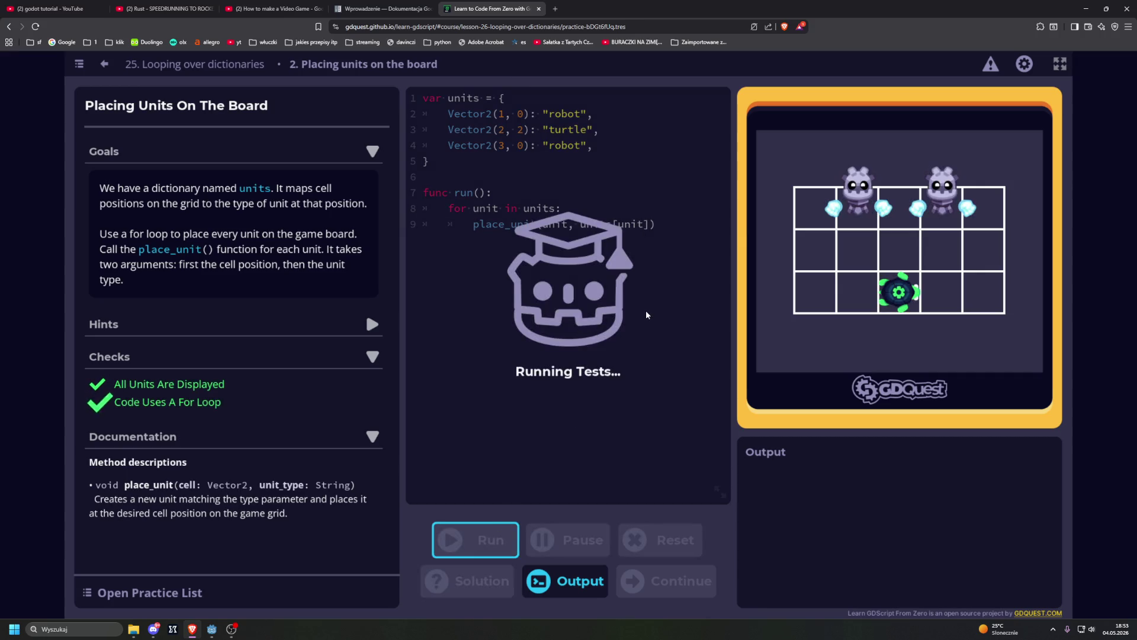
{"action": "left_click", "coordinate": [459, 409]}
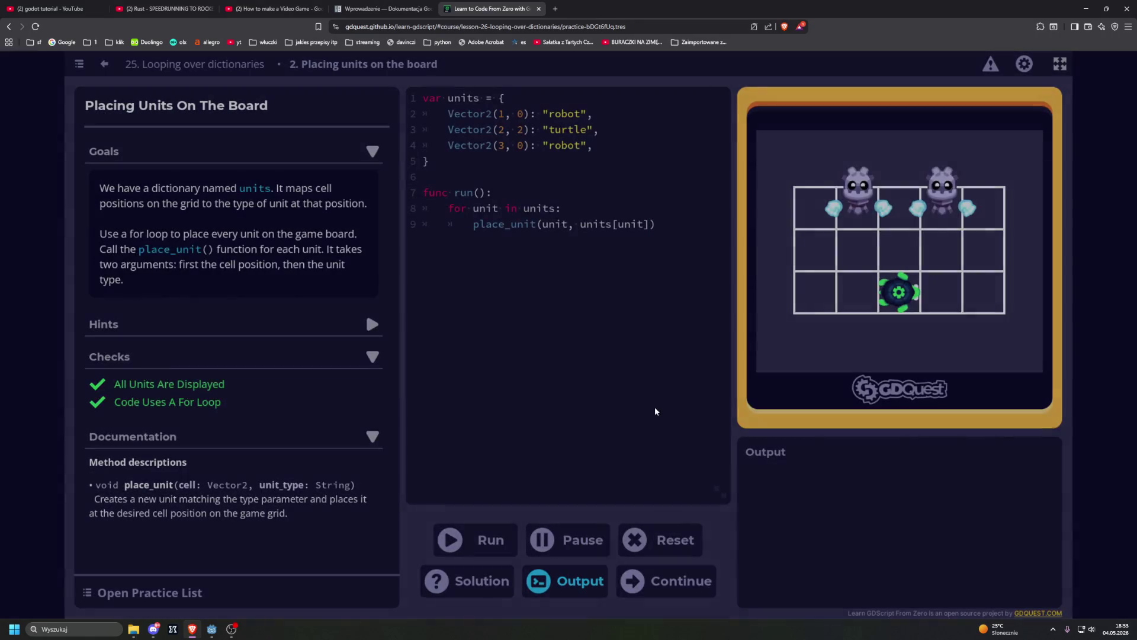
{"action": "left_click", "coordinate": [657, 411]}
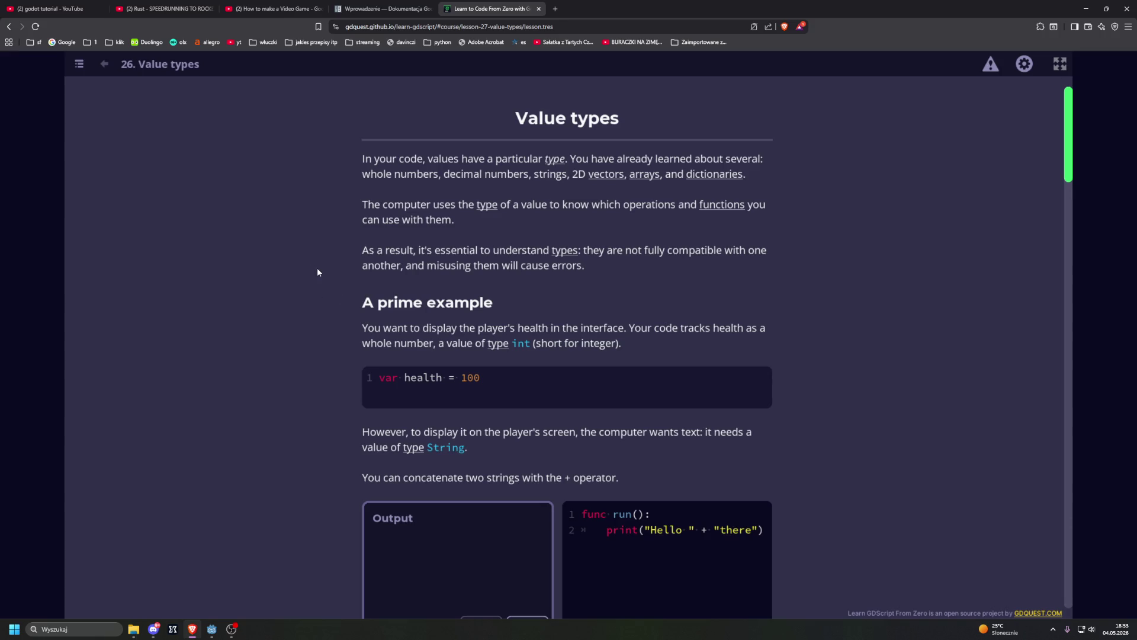
Play and pause the Rust speedrunning video, then minimize the browser to reveal Godot.
{"action": "left_click", "coordinate": [163, 8]}
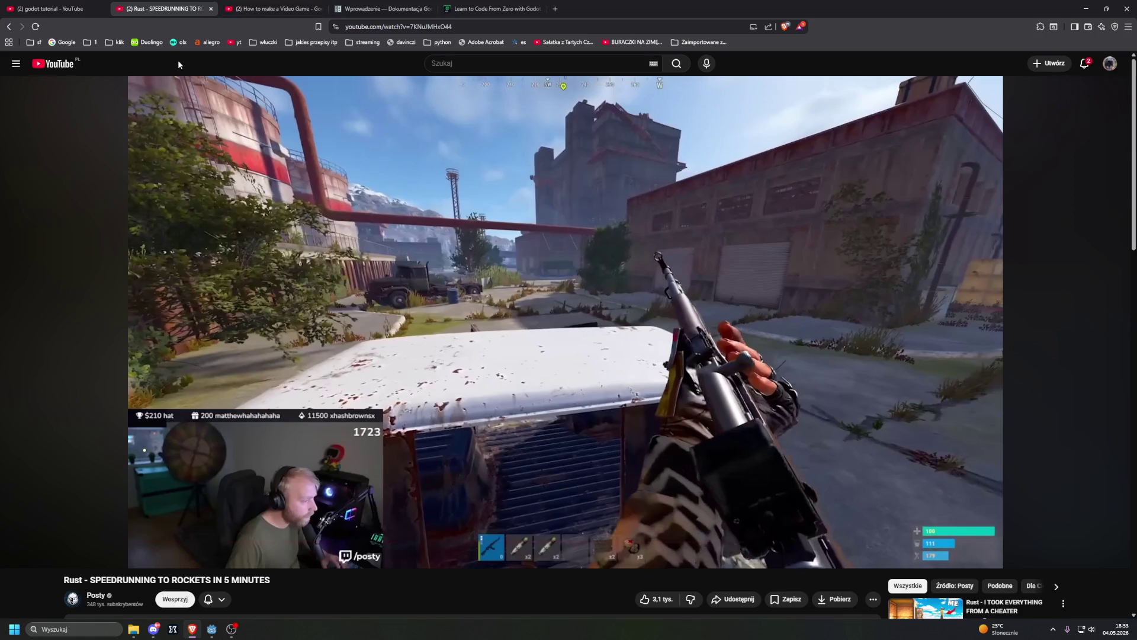
{"action": "left_click", "coordinate": [272, 189]}
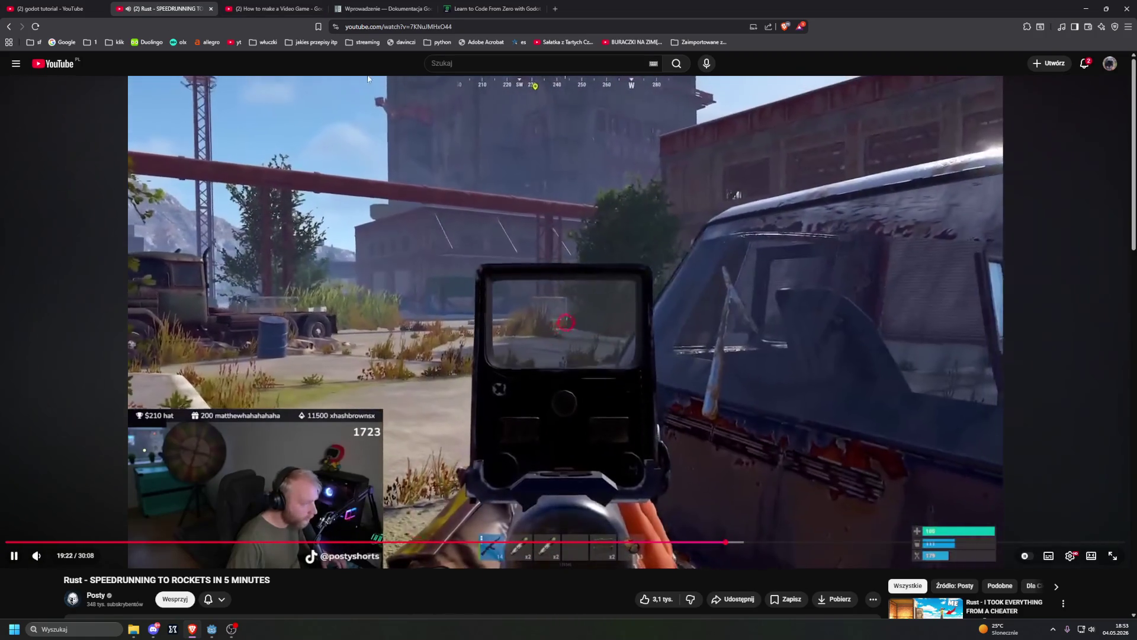
{"action": "left_click", "coordinate": [386, 187]}
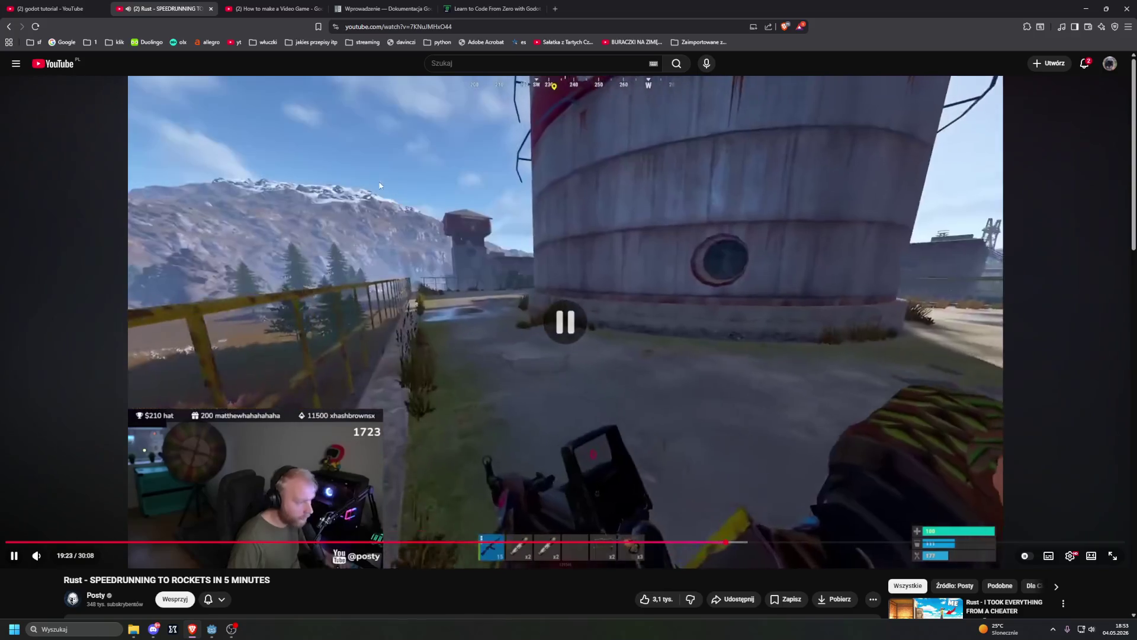
{"action": "left_click", "coordinate": [1085, 8]}
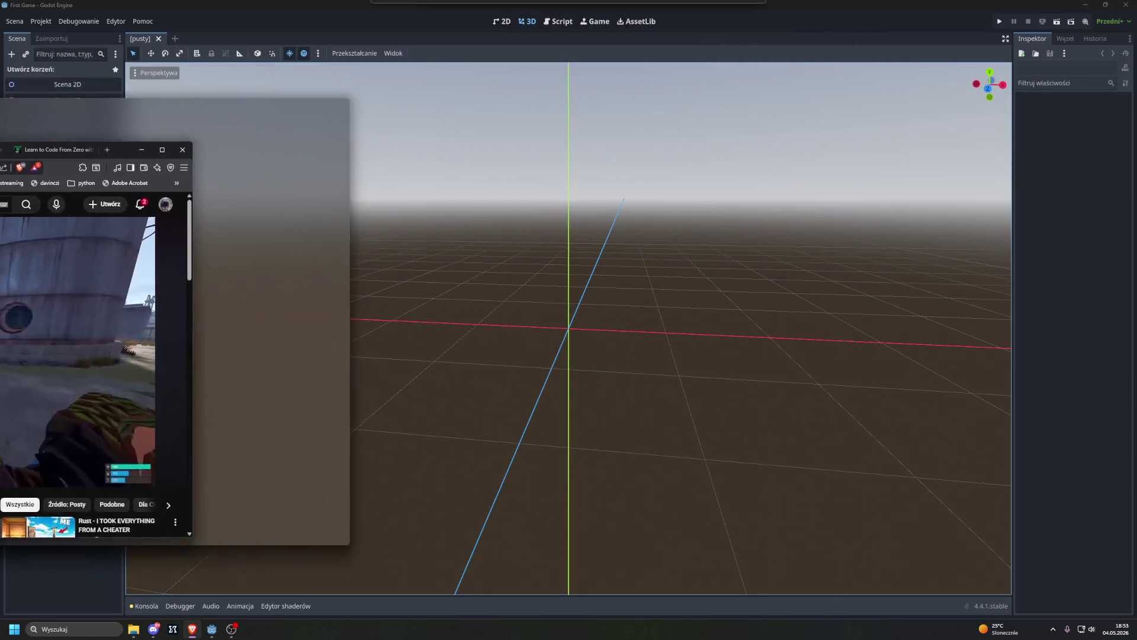
Position the browser beside Godot and switch between Godot and the Value types lesson.
{"action": "mouse_move", "coordinate": [61, 115]}
{"action": "left_mouse_down"}
{"action": "mouse_move", "coordinate": [338, 127]}
{"action": "mouse_move", "coordinate": [720, 119]}
{"action": "mouse_move", "coordinate": [662, 6]}
{"action": "mouse_move", "coordinate": [634, 56]}
{"action": "mouse_move", "coordinate": [304, 148]}
{"action": "mouse_move", "coordinate": [0, 148]}
{"action": "left_mouse_up"}
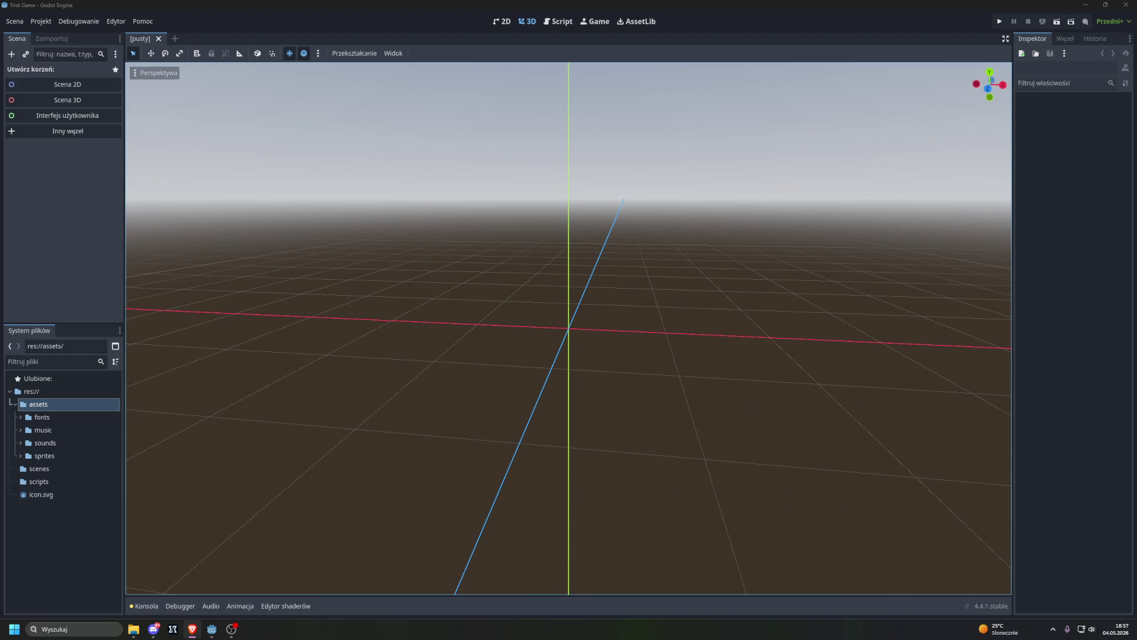
{"action": "key", "text": "alt+Tab"}
{"action": "left_click", "coordinate": [192, 629]}
{"action": "key", "text": "alt+Tab"}
Maximize the Brave window over the Value types lesson and scroll down to the string concatenation example.
{"action": "left_click_drag", "start_coordinate": [297, 9], "coordinate": [592, 9]}
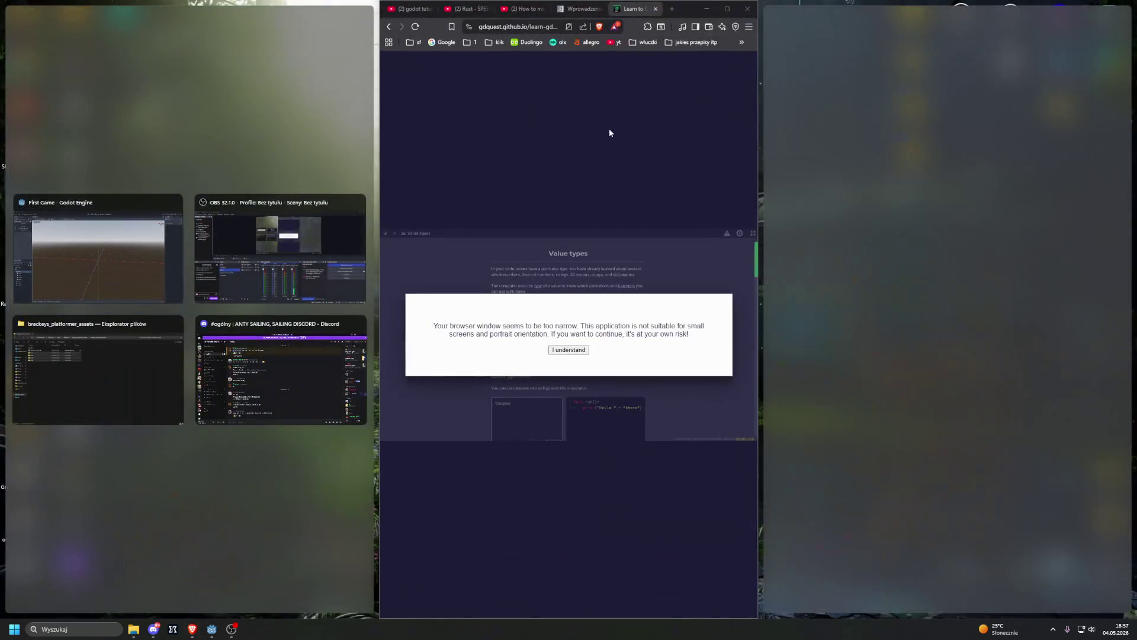
{"action": "left_click", "coordinate": [726, 9]}
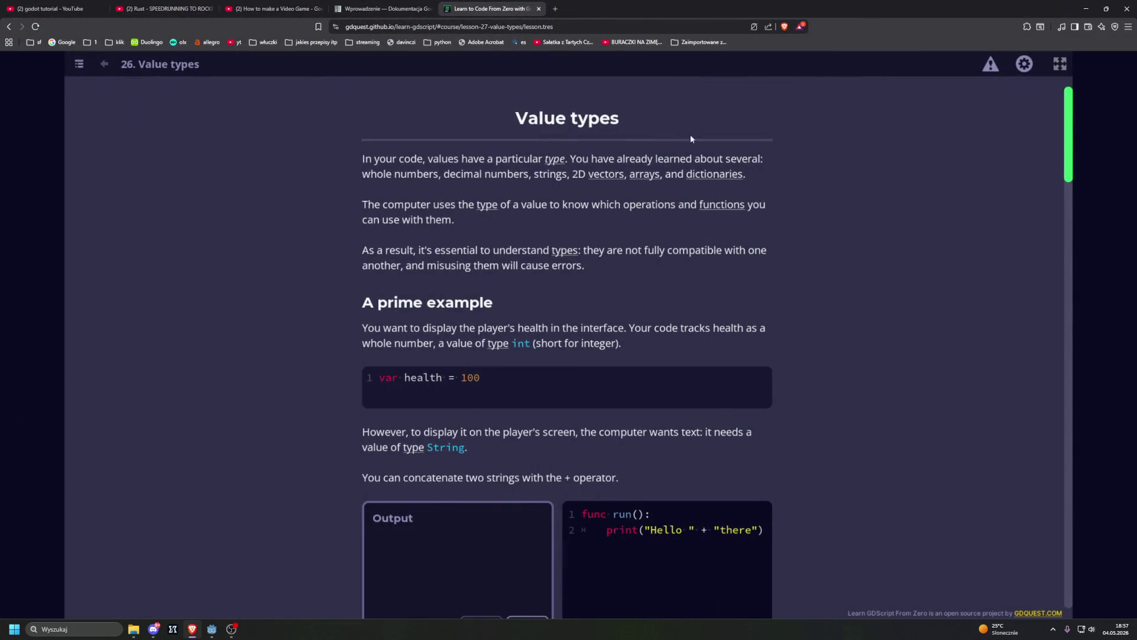
{"action": "key", "text": "super+Down"}
{"action": "left_click_drag", "start_coordinate": [691, 134], "coordinate": [629, 5]}
{"action": "scroll", "coordinate": [256, 273], "scroll_direction": "down", "scroll_amount": 3}
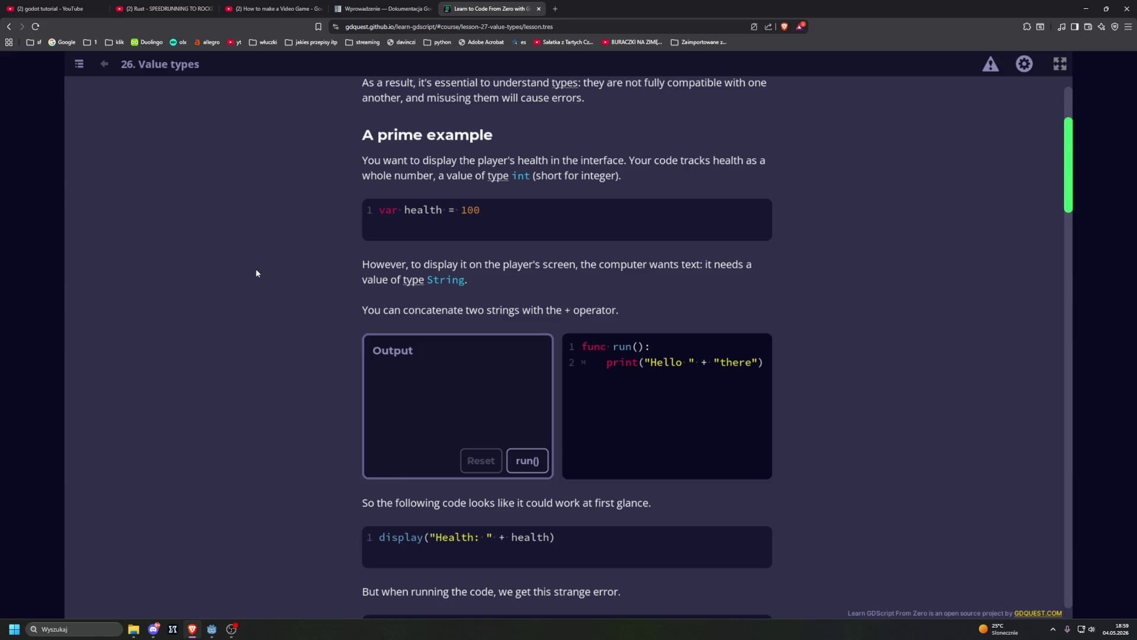
{"action": "key", "text": "Tab"}
Run the concatenation example to print 'Hello there', then scroll to 'Converting values into strings'.
{"action": "key", "text": "Return"}
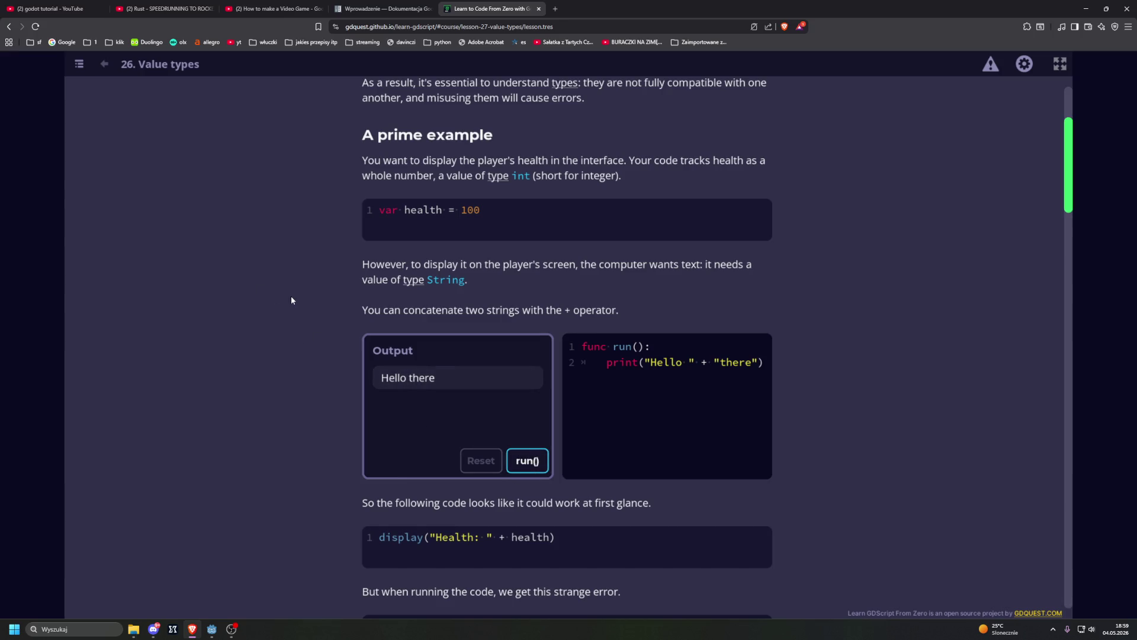
{"action": "scroll", "coordinate": [287, 325], "scroll_direction": "down", "scroll_amount": 1}
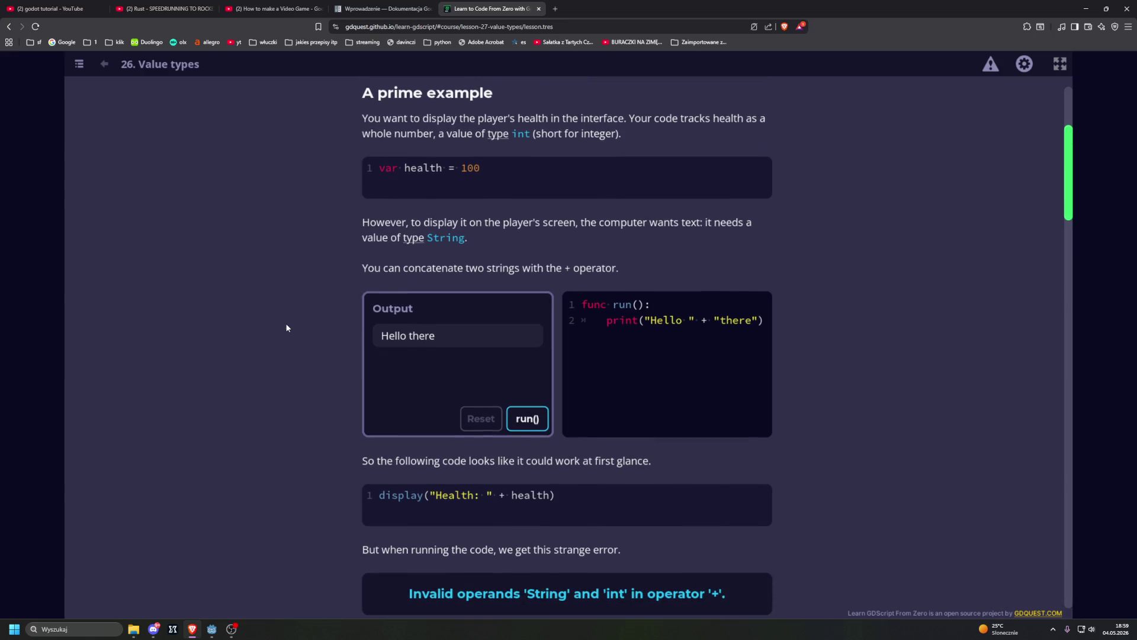
{"action": "scroll", "coordinate": [286, 327], "scroll_direction": "down", "scroll_amount": 5}
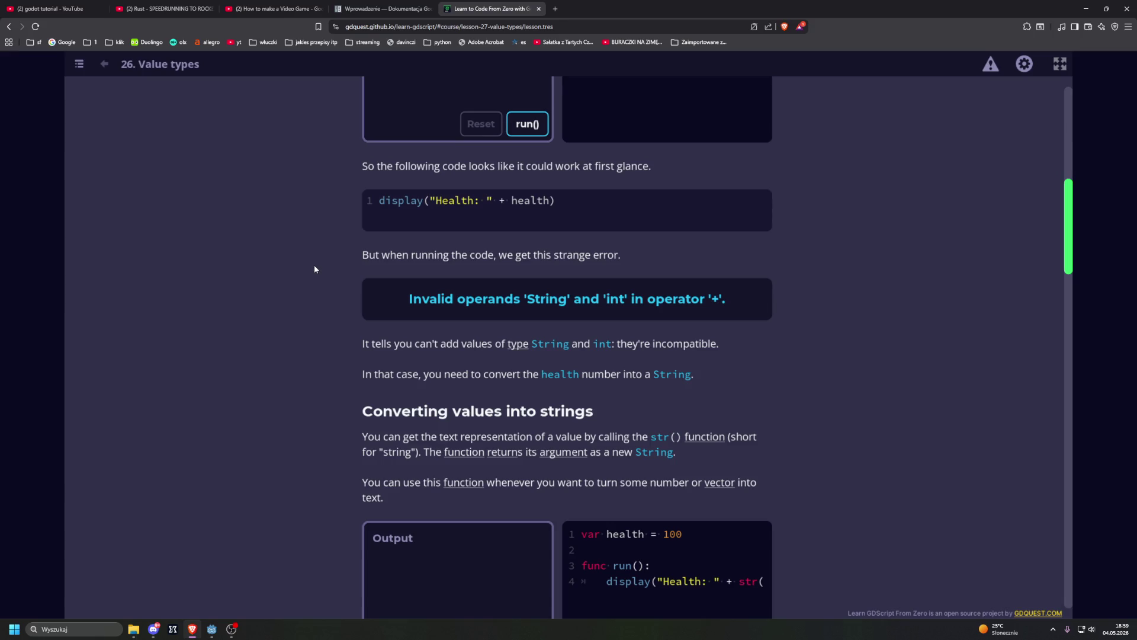
{"action": "scroll", "coordinate": [314, 270], "scroll_direction": "down", "scroll_amount": 2}
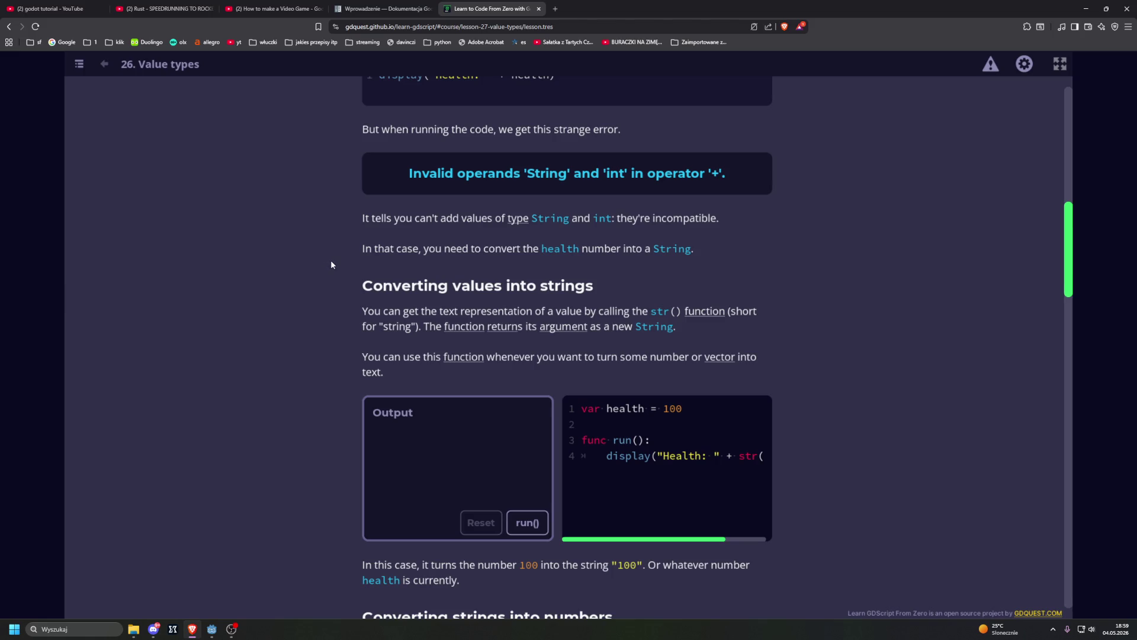
{"action": "scroll", "coordinate": [330, 262], "scroll_direction": "down", "scroll_amount": 2}
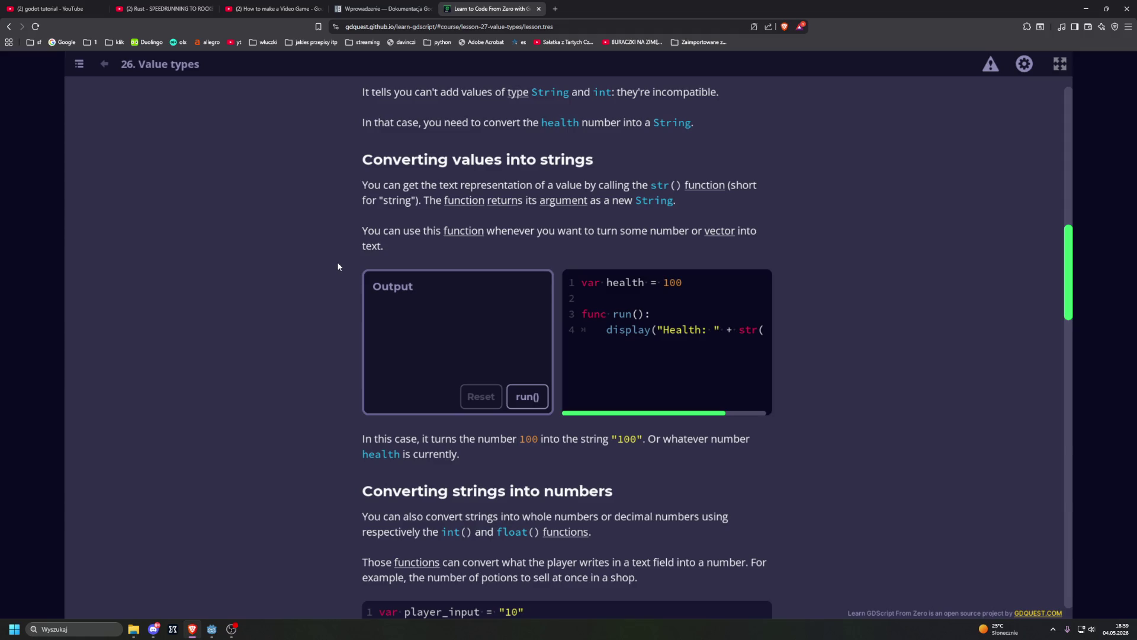
Run the str() example to print 'Health: 100', then run the Vector2(1, 1) * 10 example.
{"action": "left_click", "coordinate": [524, 396]}
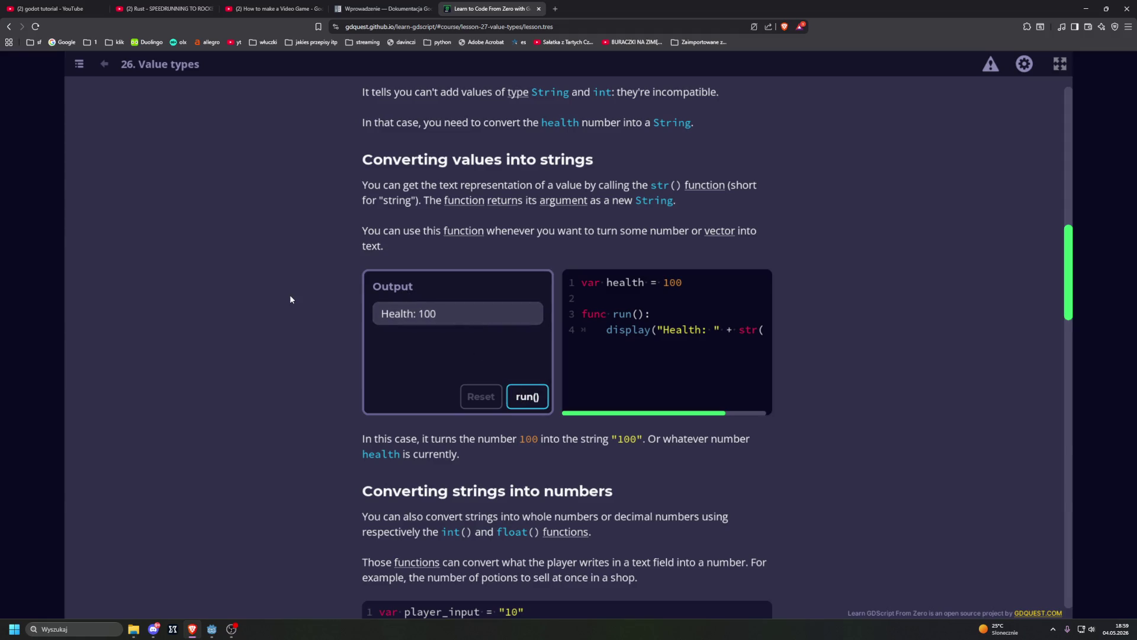
{"action": "scroll", "coordinate": [636, 418], "scroll_direction": "right", "scroll_amount": 2}
{"action": "scroll", "coordinate": [636, 418], "scroll_direction": "left", "scroll_amount": 2}
{"action": "scroll", "coordinate": [283, 342], "scroll_direction": "down", "scroll_amount": 3}
{"action": "scroll", "coordinate": [283, 342], "scroll_direction": "down", "scroll_amount": 1}
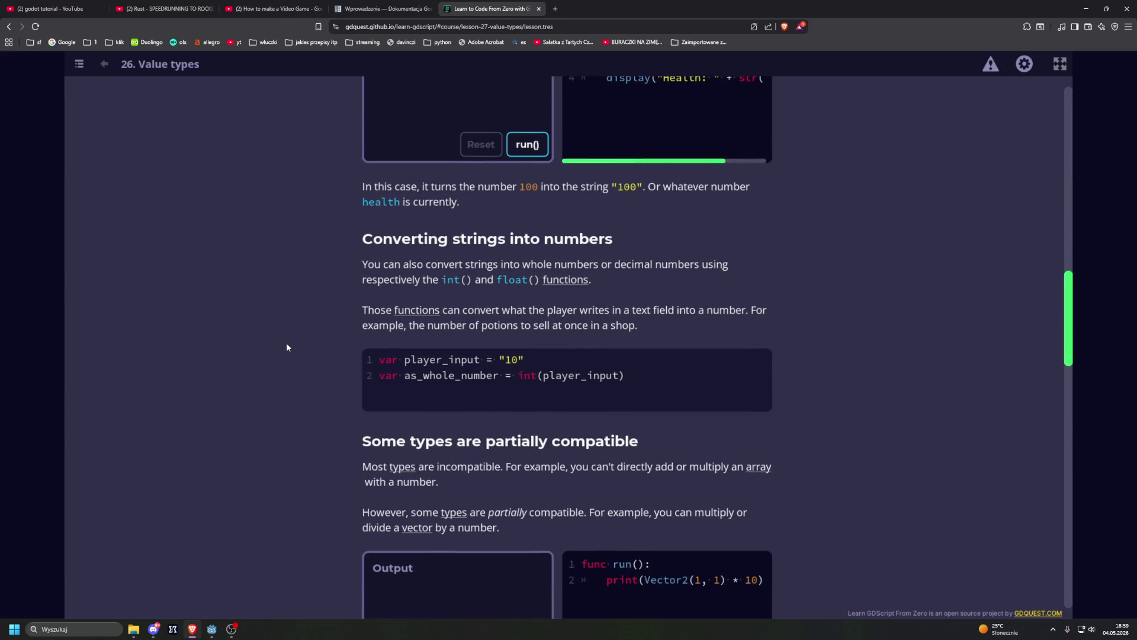
{"action": "scroll", "coordinate": [290, 345], "scroll_direction": "down", "scroll_amount": 1}
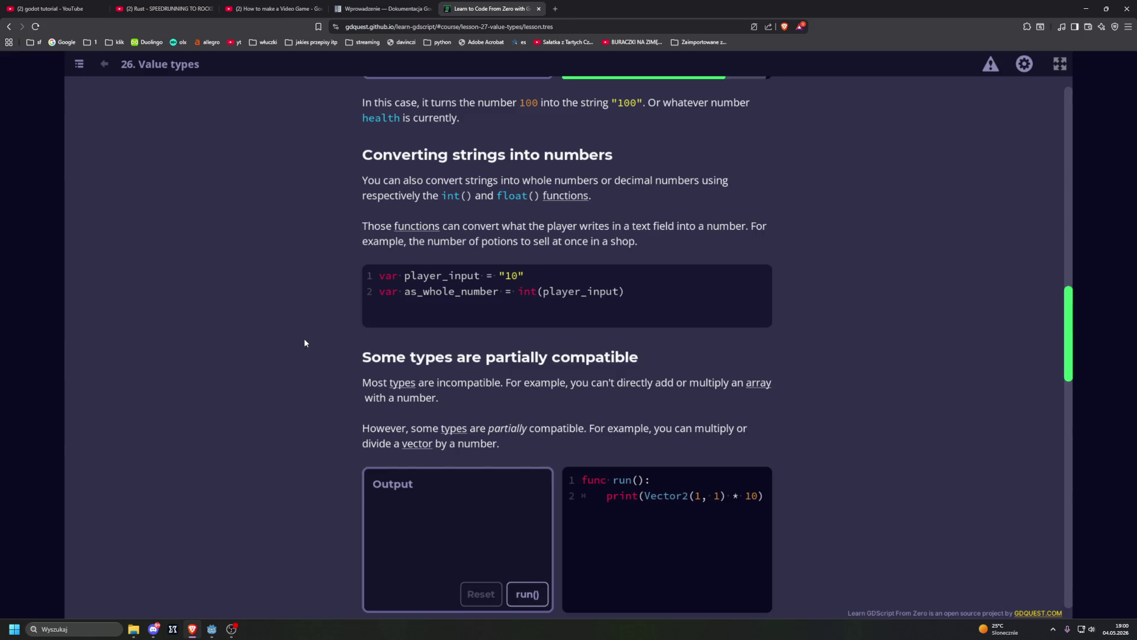
{"action": "scroll", "coordinate": [305, 342], "scroll_direction": "down", "scroll_amount": 2}
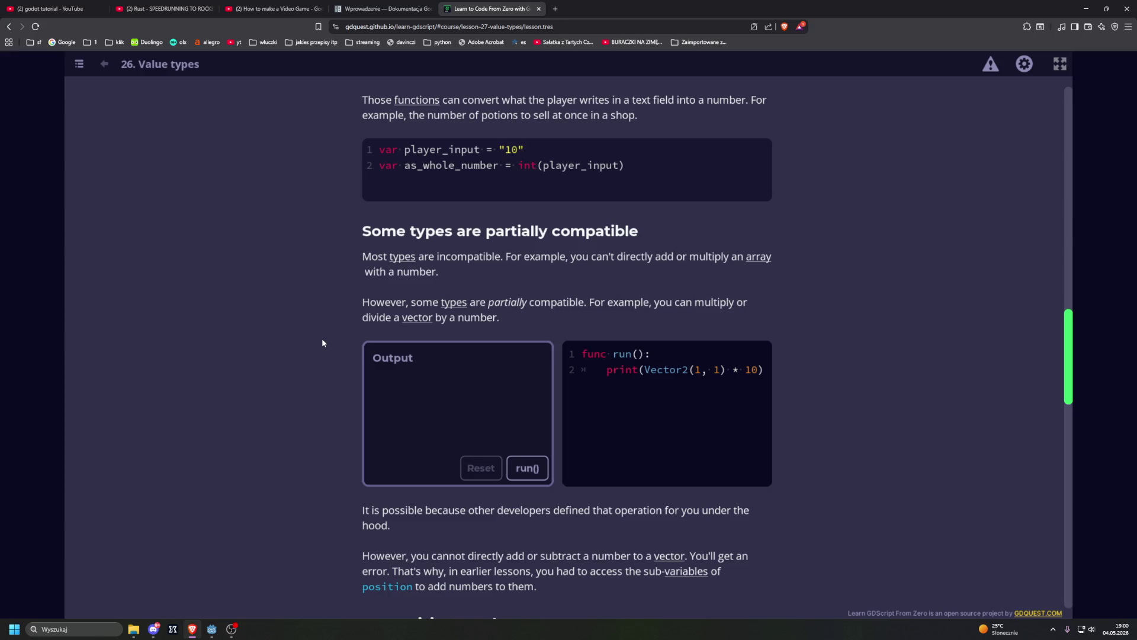
{"action": "left_click", "coordinate": [524, 467]}
Scroll down past the Vector2 (10, 10) result to the 'A surprising result' section.
{"action": "scroll", "coordinate": [293, 360], "scroll_direction": "down", "scroll_amount": 1}
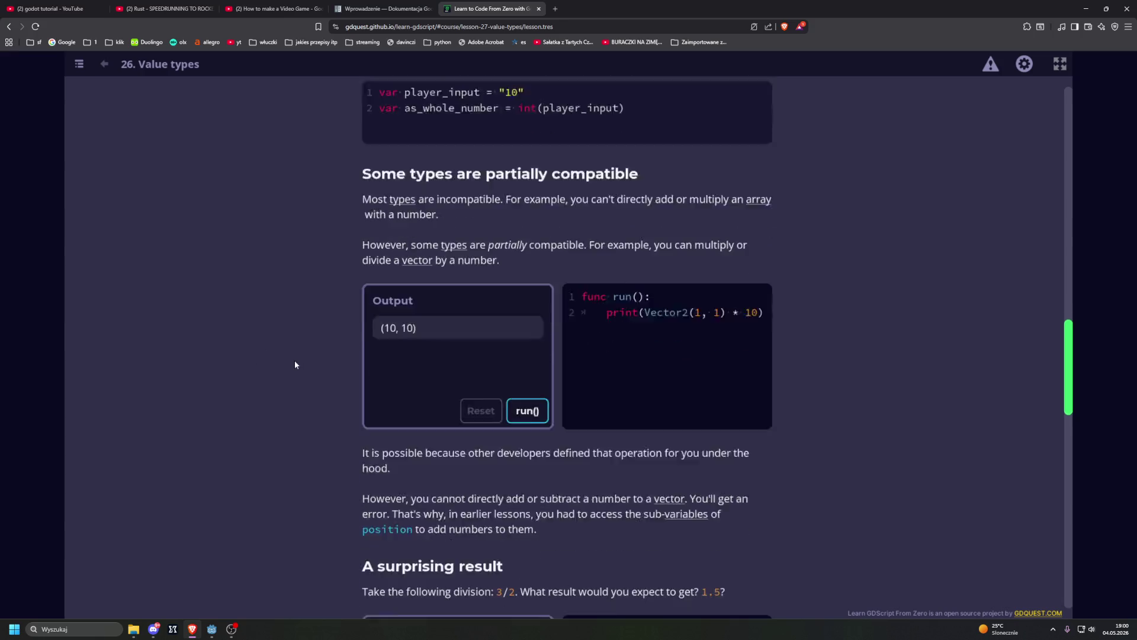
{"action": "scroll", "coordinate": [293, 360], "scroll_direction": "down", "scroll_amount": 2}
{"action": "scroll", "coordinate": [294, 361], "scroll_direction": "down", "scroll_amount": 1}
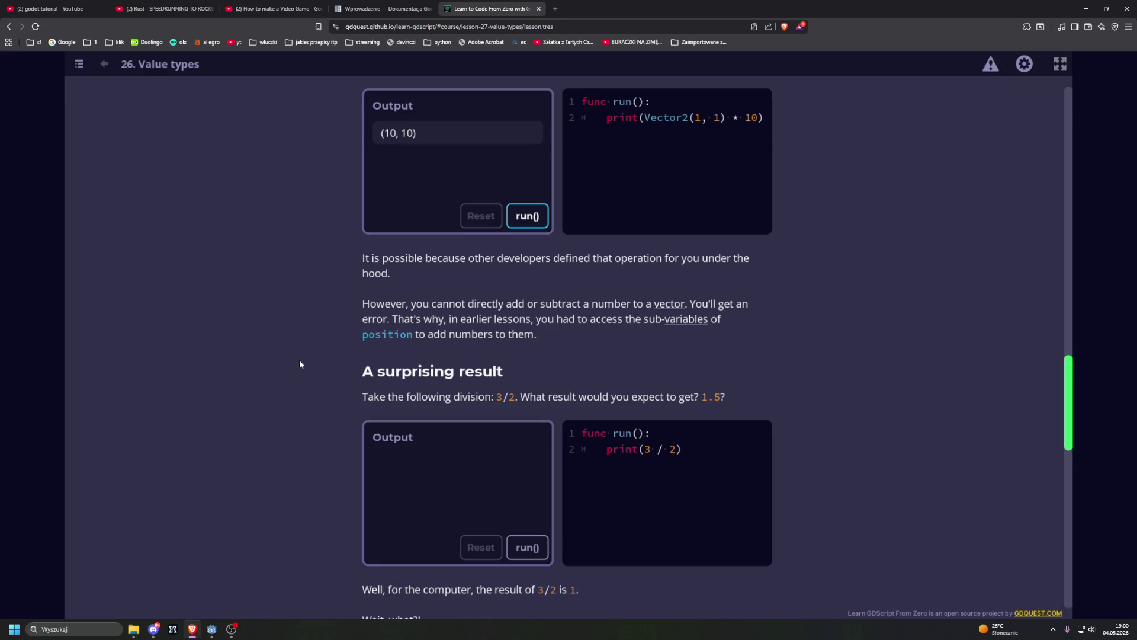
{"action": "scroll", "coordinate": [300, 364], "scroll_direction": "down", "scroll_amount": 1}
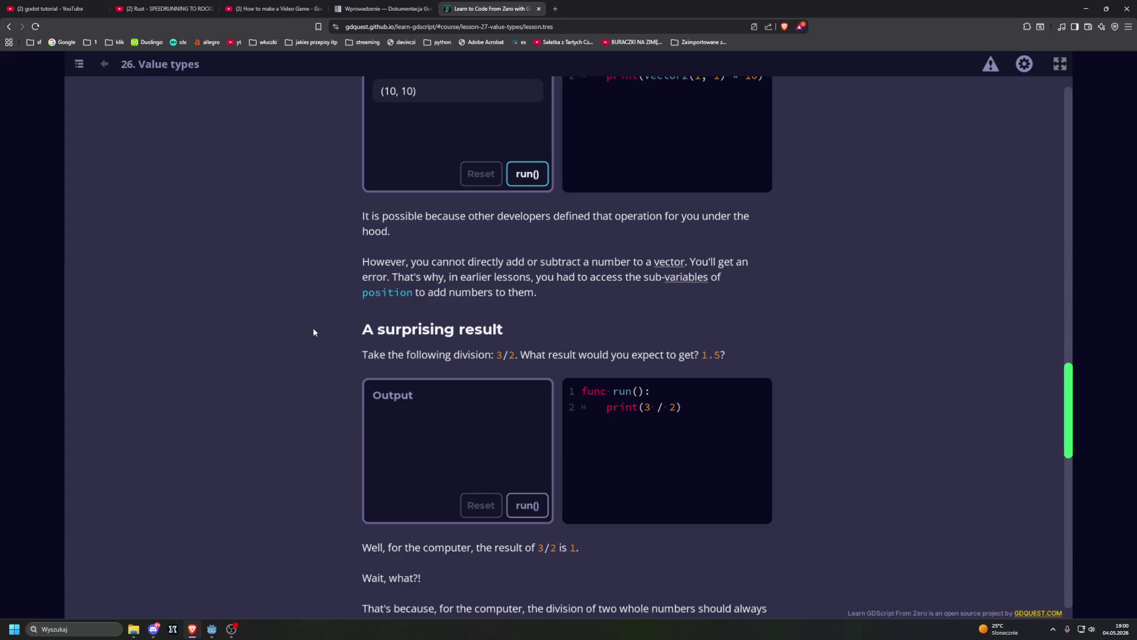
{"action": "scroll", "coordinate": [313, 331], "scroll_direction": "up", "scroll_amount": 1}
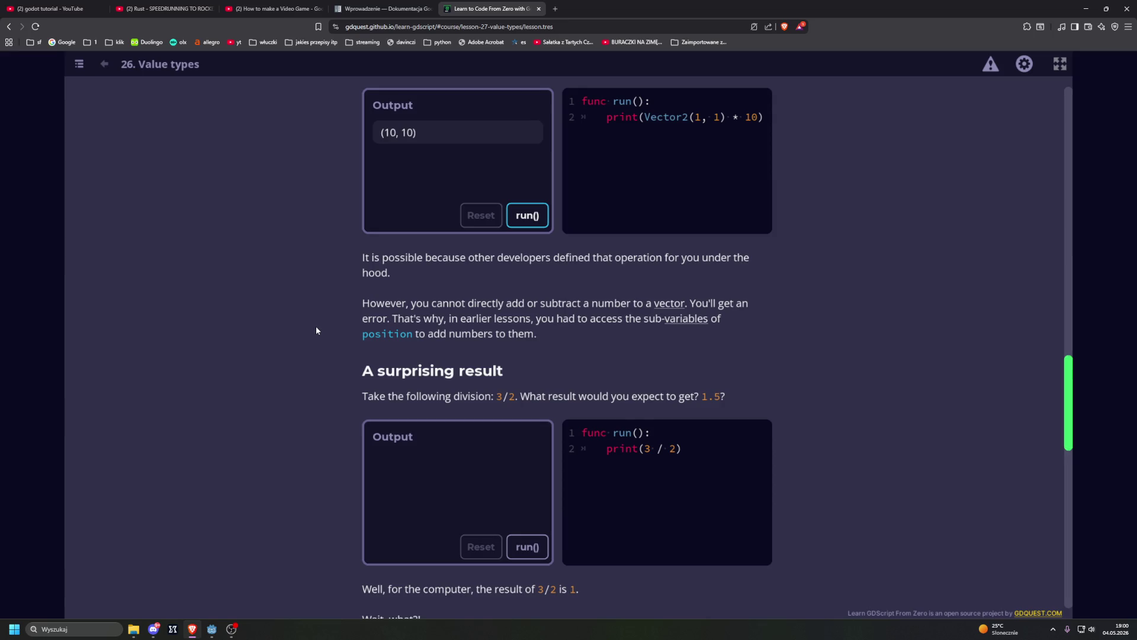
{"action": "scroll", "coordinate": [315, 330], "scroll_direction": "down", "scroll_amount": 2}
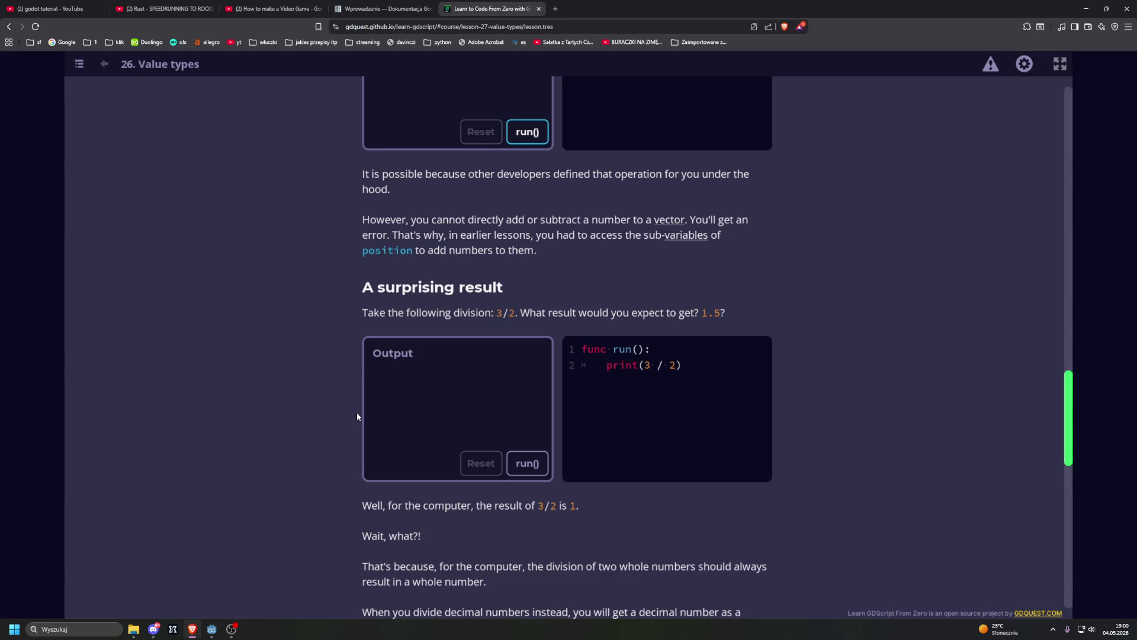
Run the 3 / 2 division example, which prints 1, and scroll to the decimal version.
{"action": "left_click", "coordinate": [532, 462]}
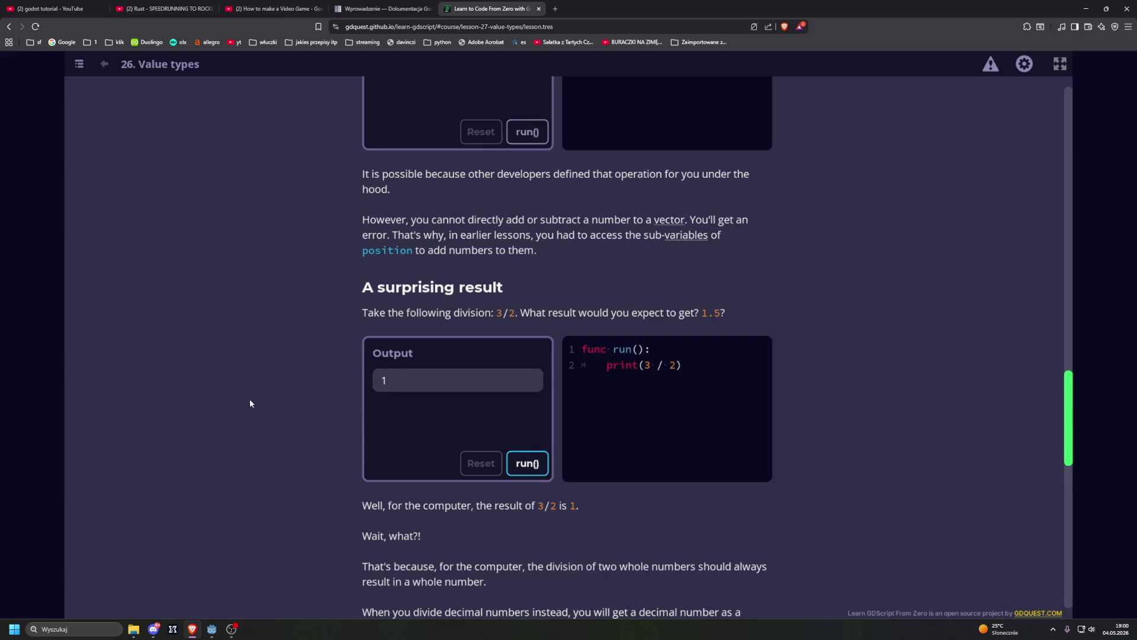
{"action": "scroll", "coordinate": [266, 405], "scroll_direction": "down", "scroll_amount": 1}
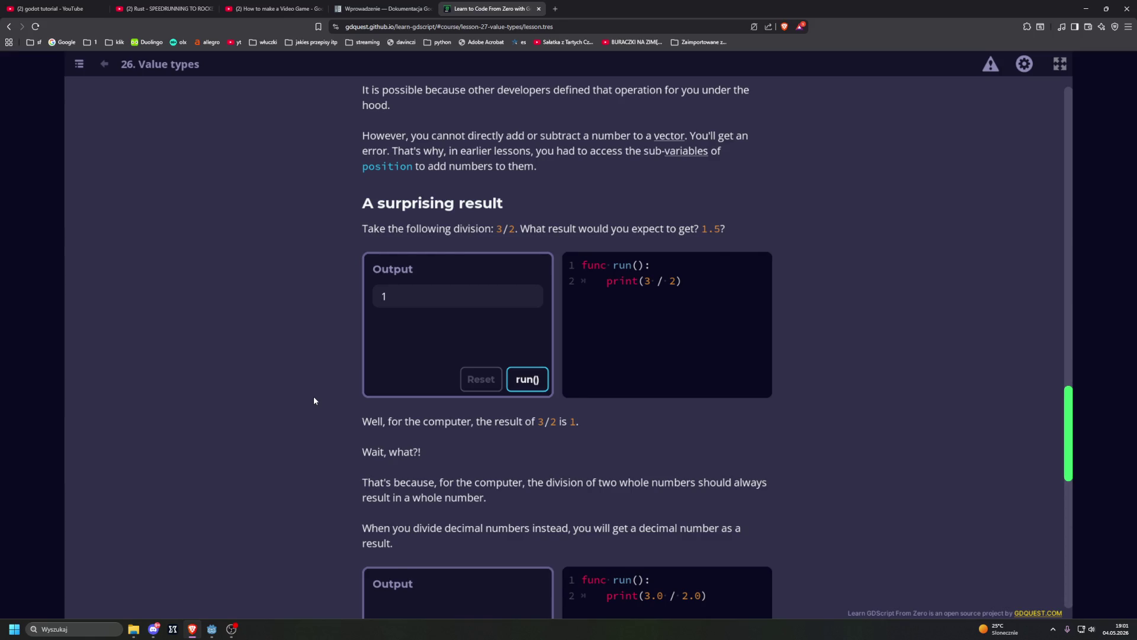
{"action": "scroll", "coordinate": [314, 398], "scroll_direction": "down", "scroll_amount": 1}
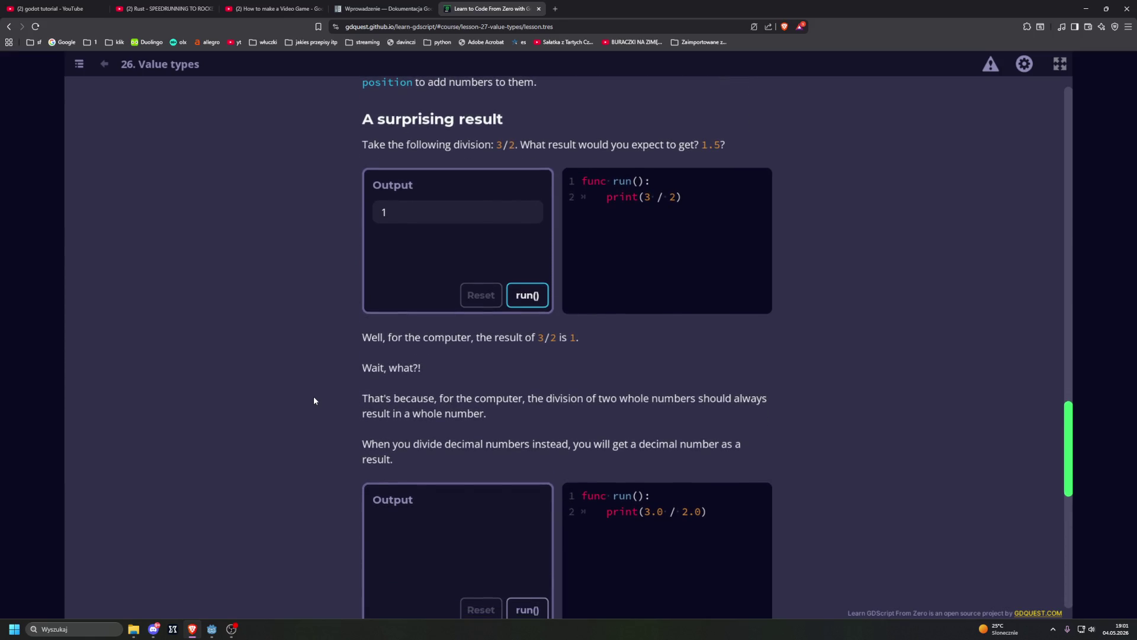
{"action": "scroll", "coordinate": [314, 401], "scroll_direction": "down", "scroll_amount": 2}
{"action": "scroll", "coordinate": [314, 401], "scroll_direction": "down", "scroll_amount": 1}
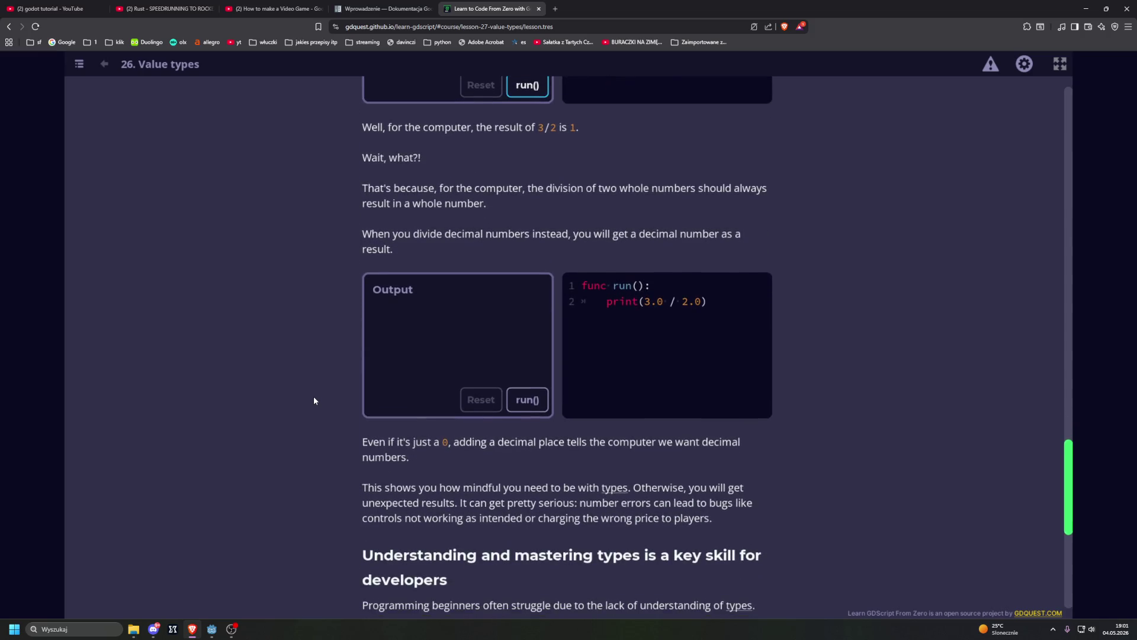
Run the 3.0 / 2.0 example showing 1.5, then open the 'Displaying The Player's Health And Energy' practice.
{"action": "left_click", "coordinate": [523, 389]}
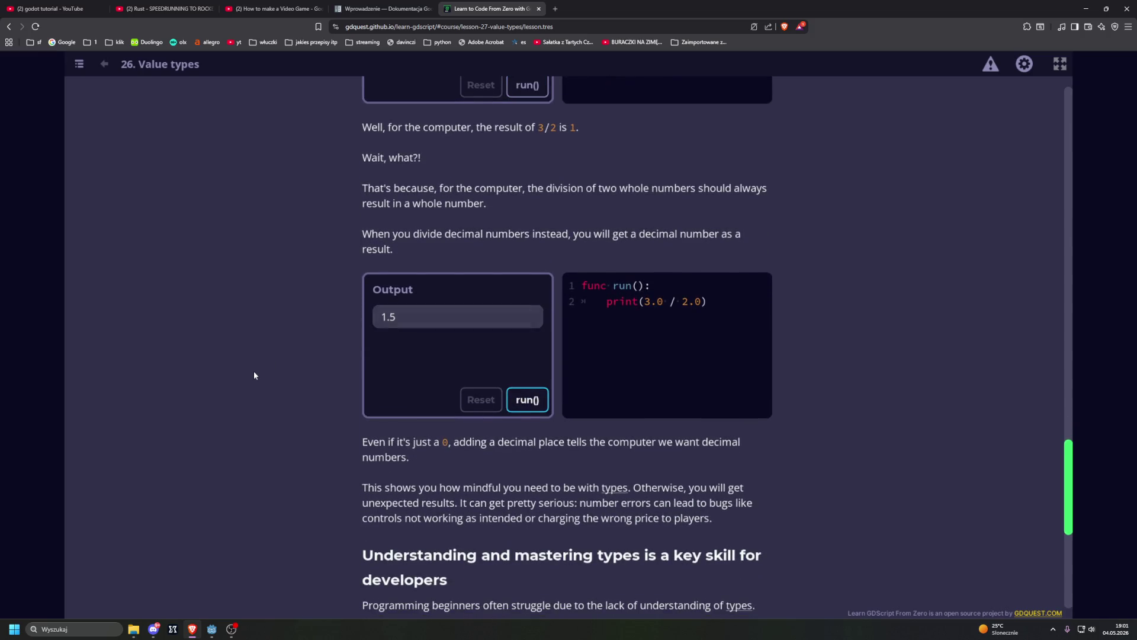
{"action": "scroll", "coordinate": [255, 373], "scroll_direction": "down", "scroll_amount": 1}
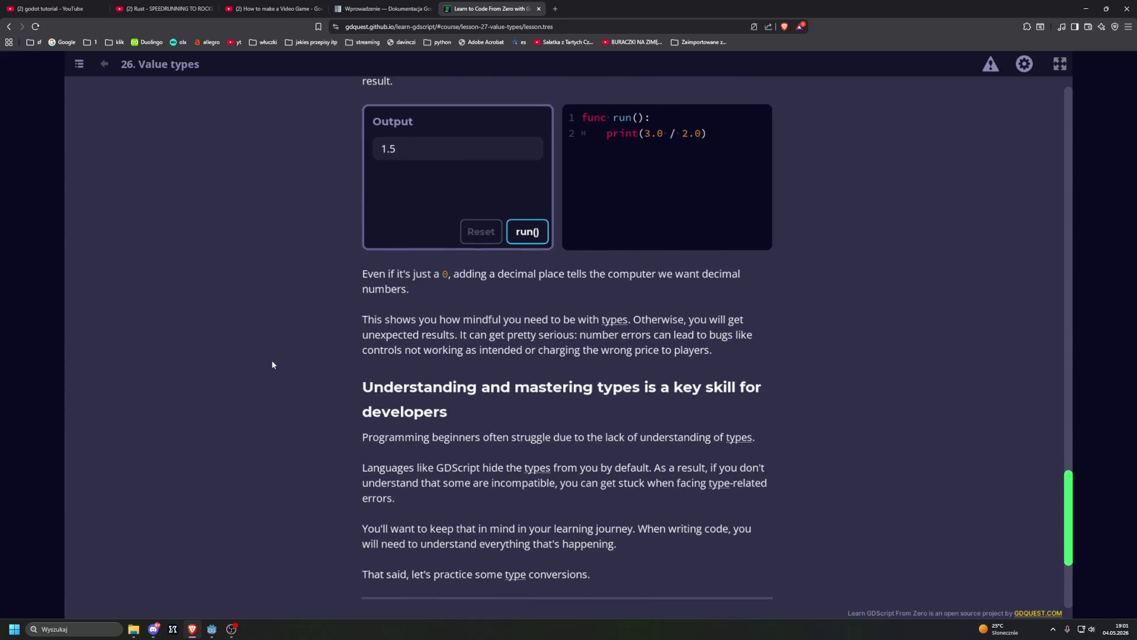
{"action": "scroll", "coordinate": [273, 364], "scroll_direction": "down", "scroll_amount": 1}
{"action": "scroll", "coordinate": [272, 364], "scroll_direction": "down", "scroll_amount": 1}
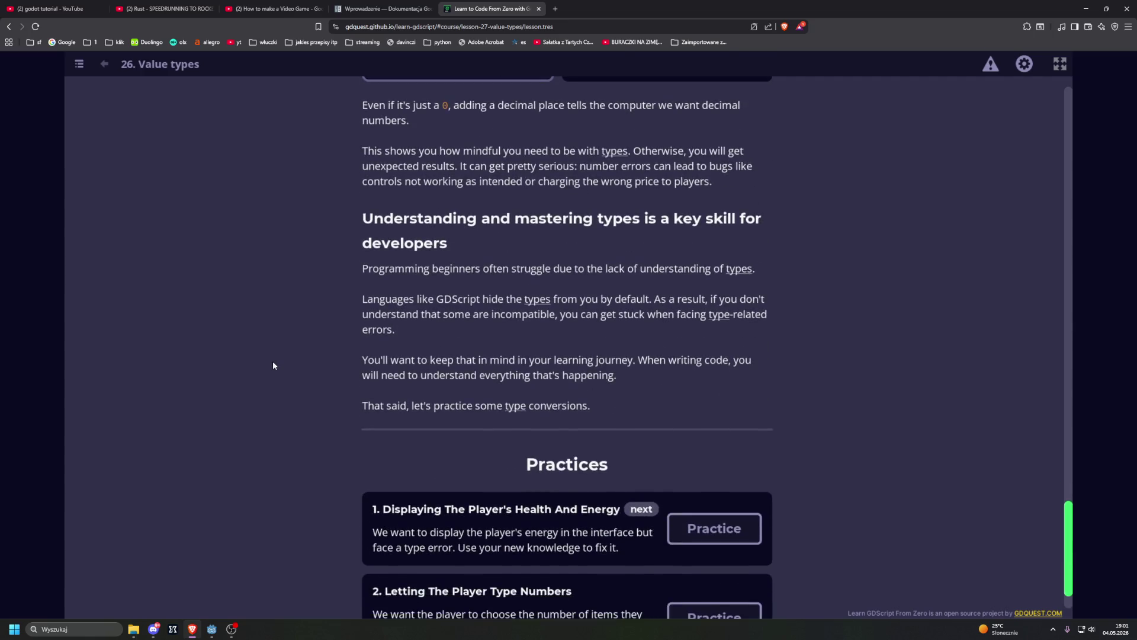
{"action": "scroll", "coordinate": [273, 364], "scroll_direction": "down", "scroll_amount": 1}
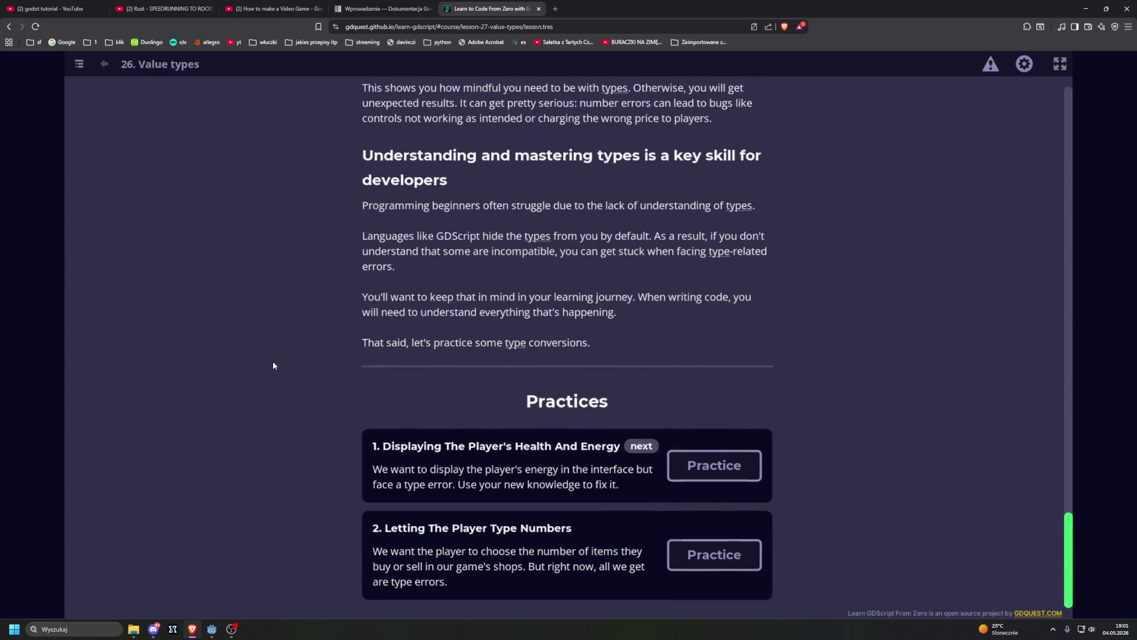
{"action": "left_click", "coordinate": [694, 466]}
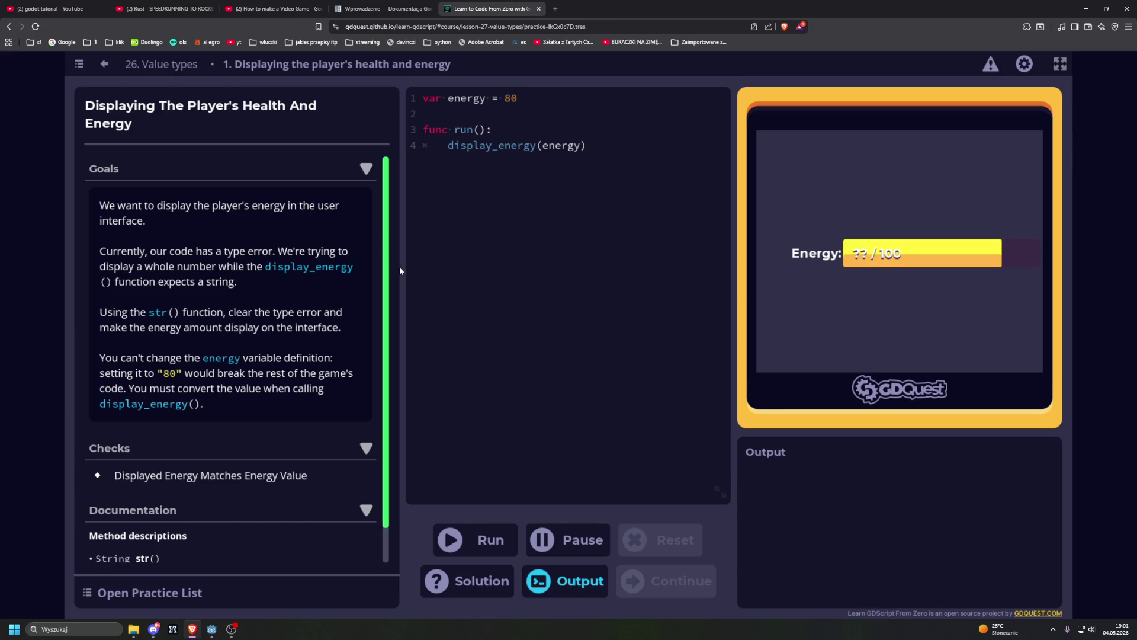
Place the cursor at the end of the display_energy(energy) call on line 4.
{"action": "left_click", "coordinate": [440, 274]}
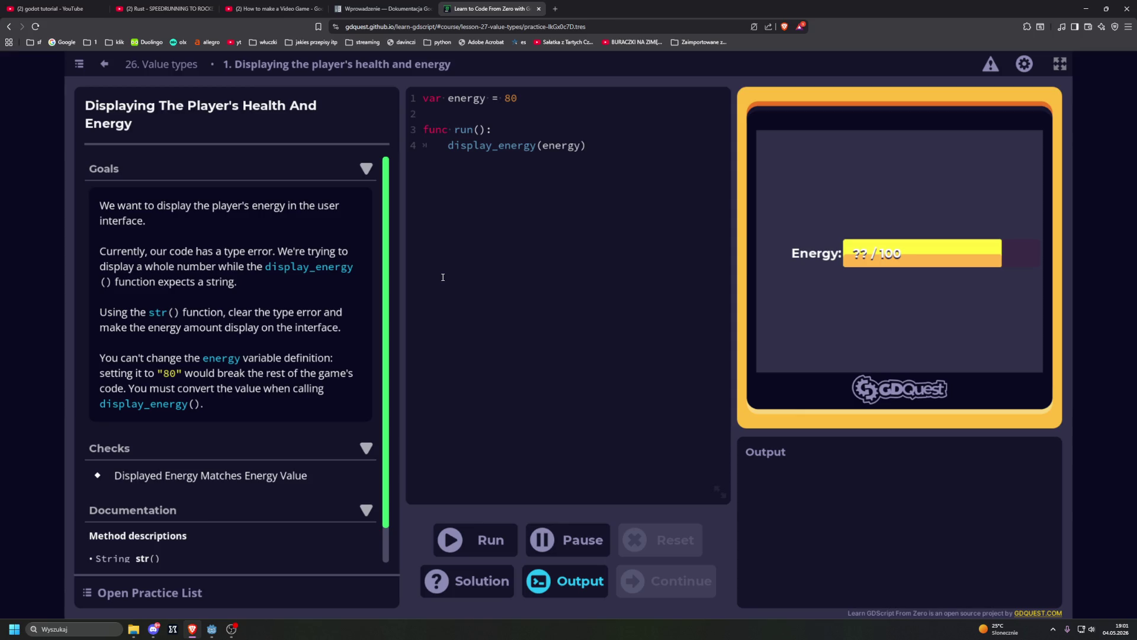